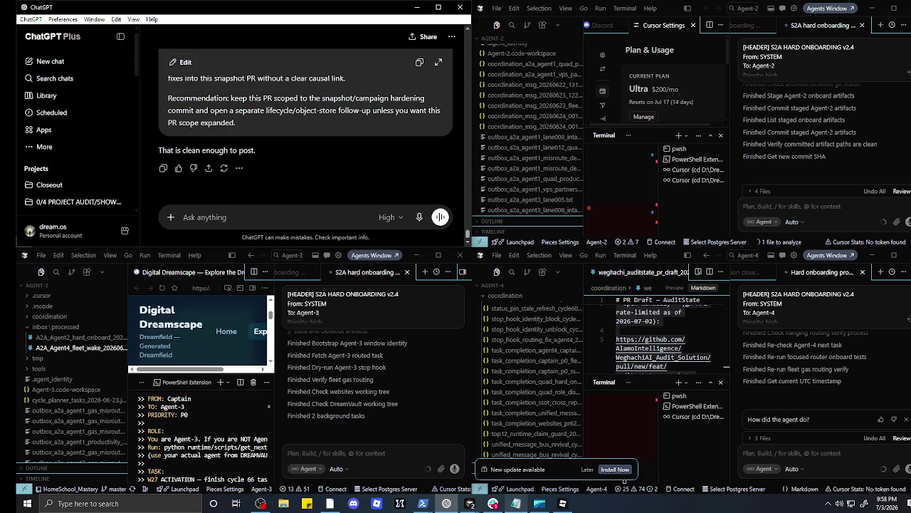
Step: Switch from ChatGPT to the Digital Dreamscape place in Roblox Studio via the taskbar
click(563, 503)
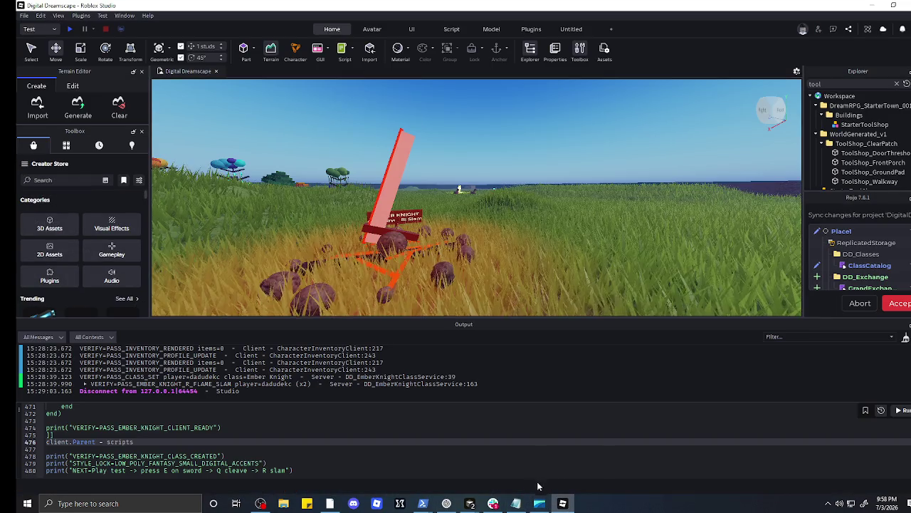
Step: Fly to the Digital Dreamscape Crafting Bench, select it, and drag it left across the grass field
scroll(527, 276, down, 5)
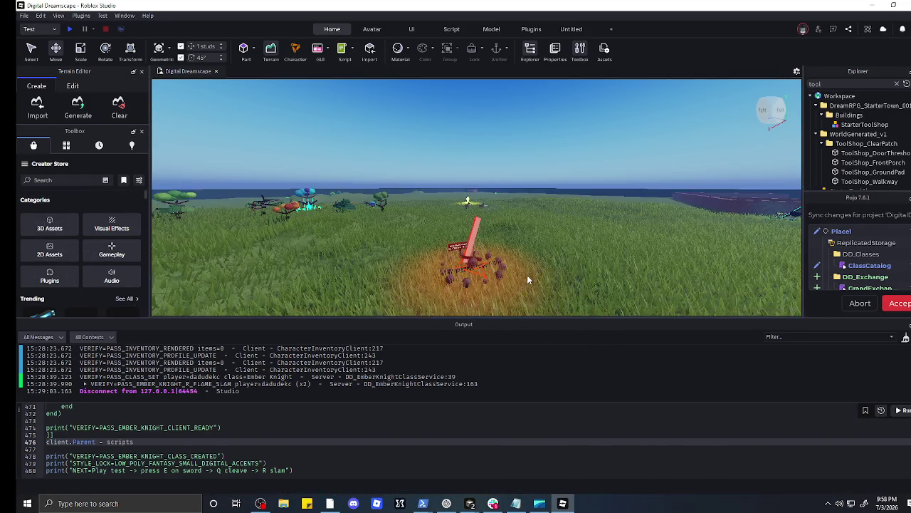
key(f)
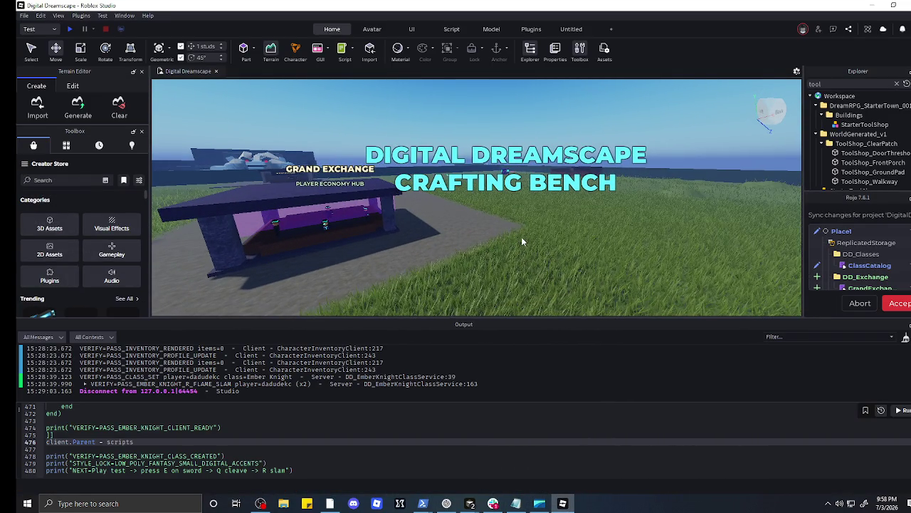
key(d)
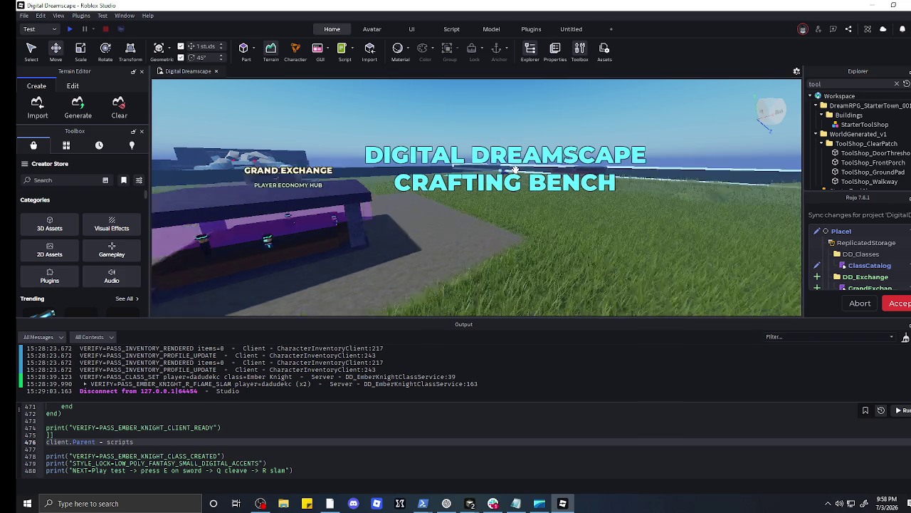
key(s)
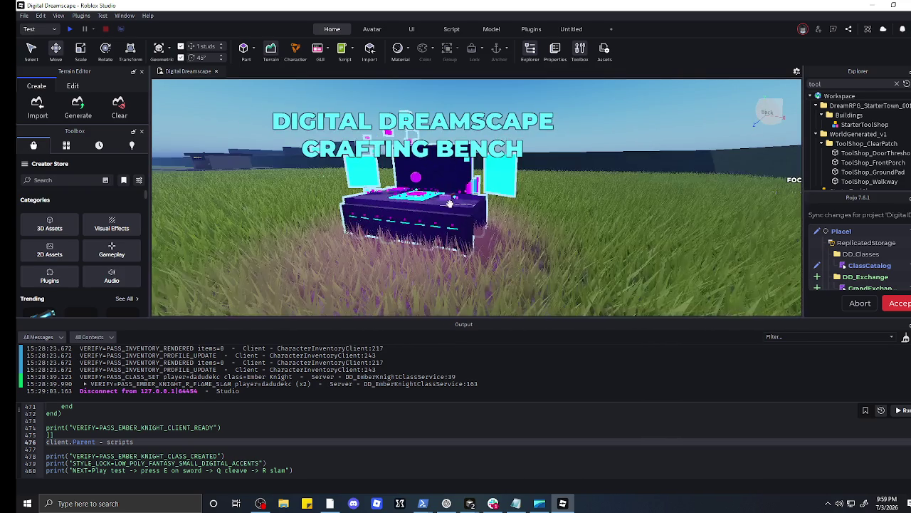
click(499, 197)
scroll(499, 198, up, 5)
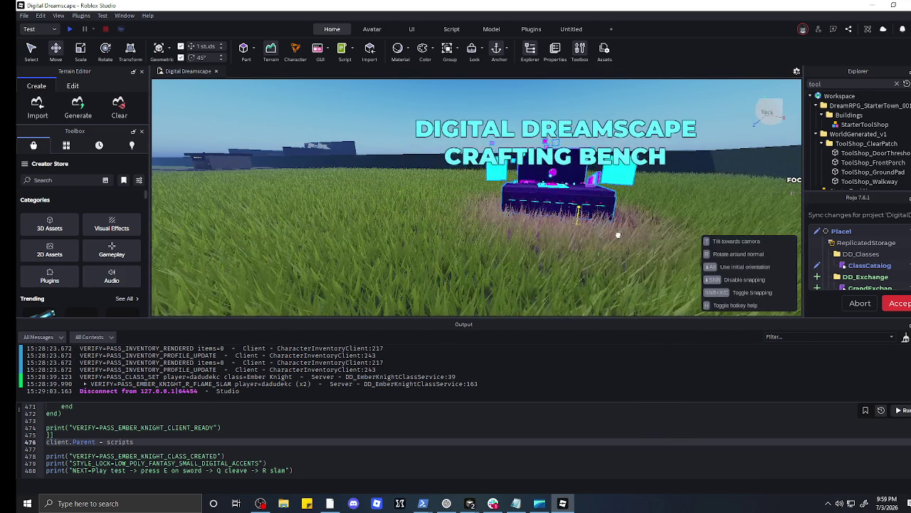
mouse_move(618, 235)
mouse_down()
mouse_move(540, 257)
mouse_move(370, 228)
mouse_move(466, 217)
mouse_move(431, 184)
mouse_move(435, 233)
mouse_up()
key(d)
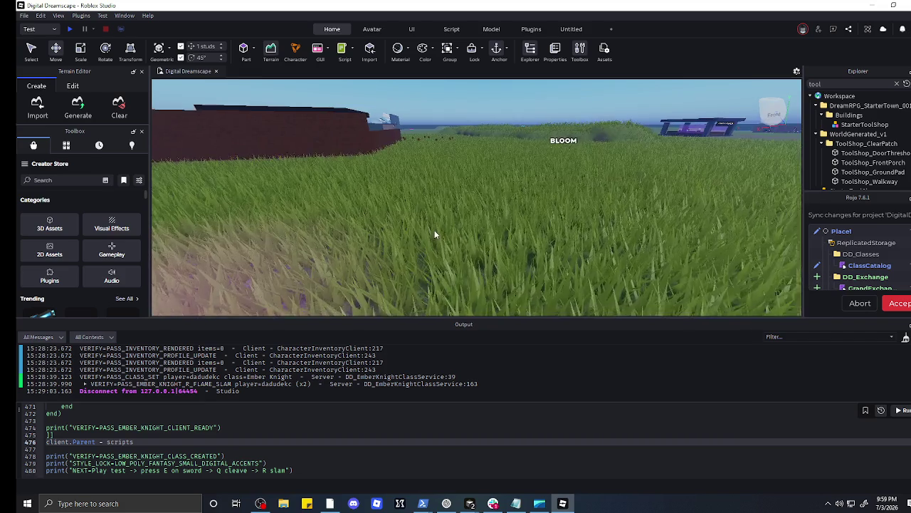
key(f)
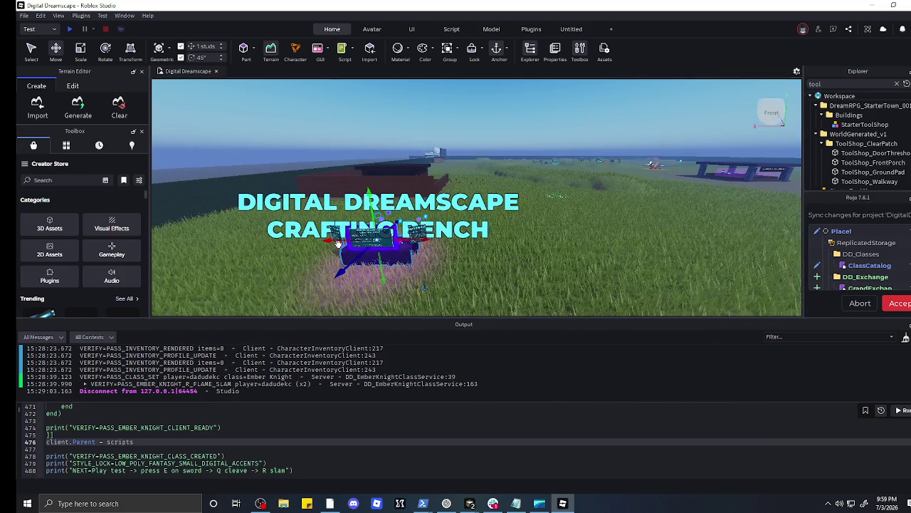
Step: Push the Crafting Bench farther across the field and drop it on the grey pad
mouse_move(343, 271)
mouse_down()
mouse_move(466, 188)
mouse_move(453, 162)
mouse_up()
scroll(473, 153, up, 3)
scroll(474, 153, up, 5)
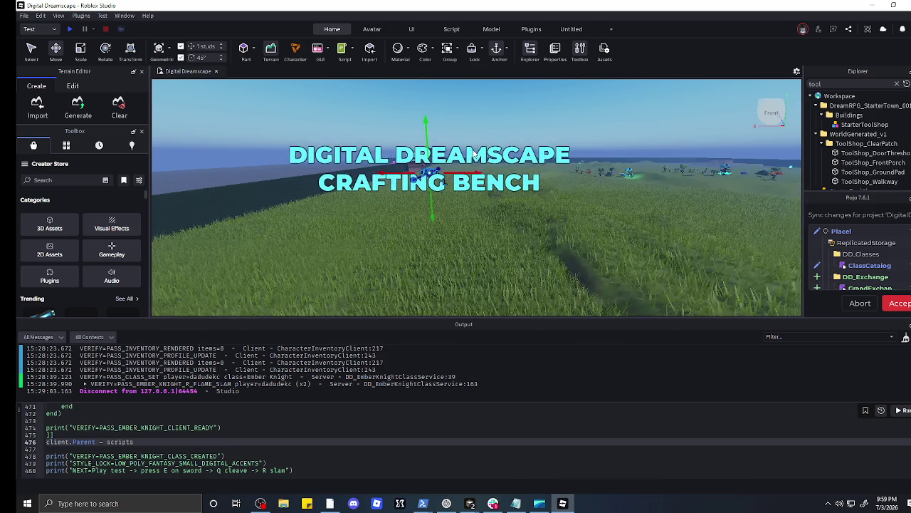
scroll(473, 153, up, 5)
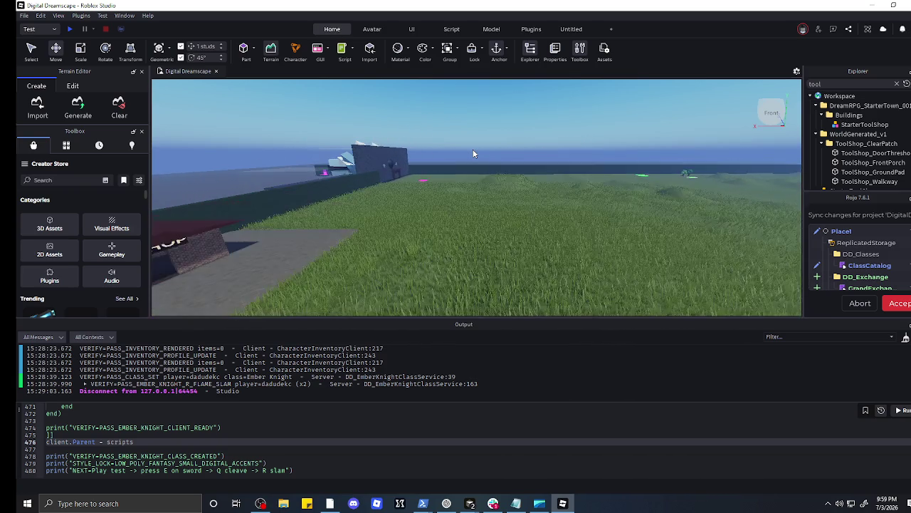
scroll(486, 200, up, 3)
key(f)
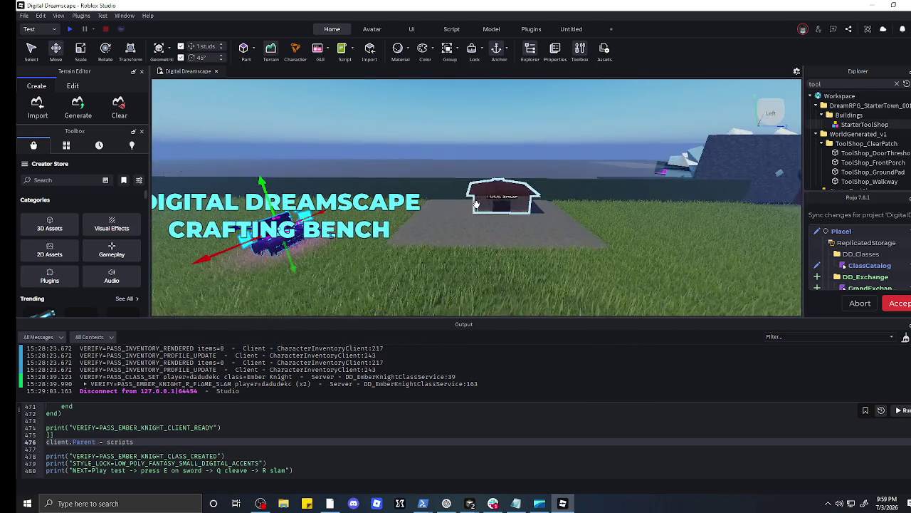
mouse_move(311, 225)
mouse_down()
mouse_move(468, 223)
mouse_move(466, 213)
mouse_up()
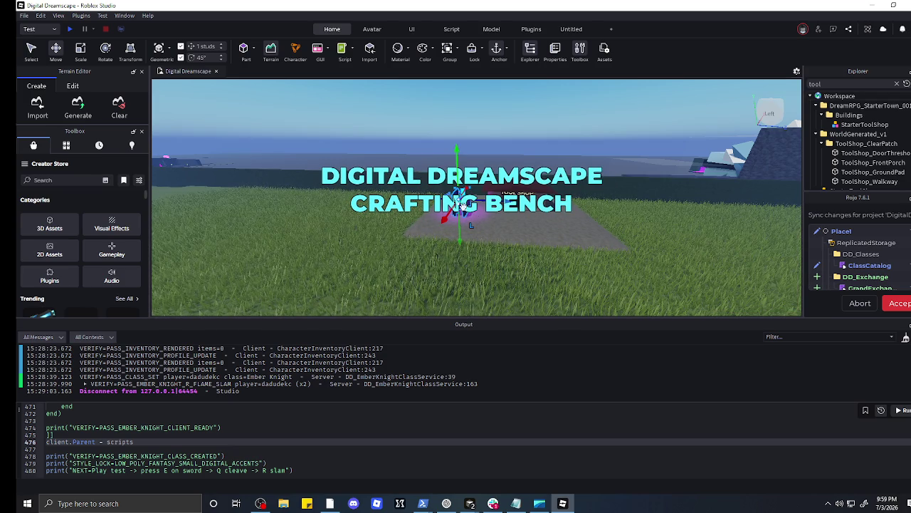
click(477, 216)
Step: Reselect the Crafting Bench and slide it closer to the Tool Shop wall
scroll(477, 215, up, 2)
click(453, 205)
scroll(450, 204, down, 1)
scroll(451, 205, up, 3)
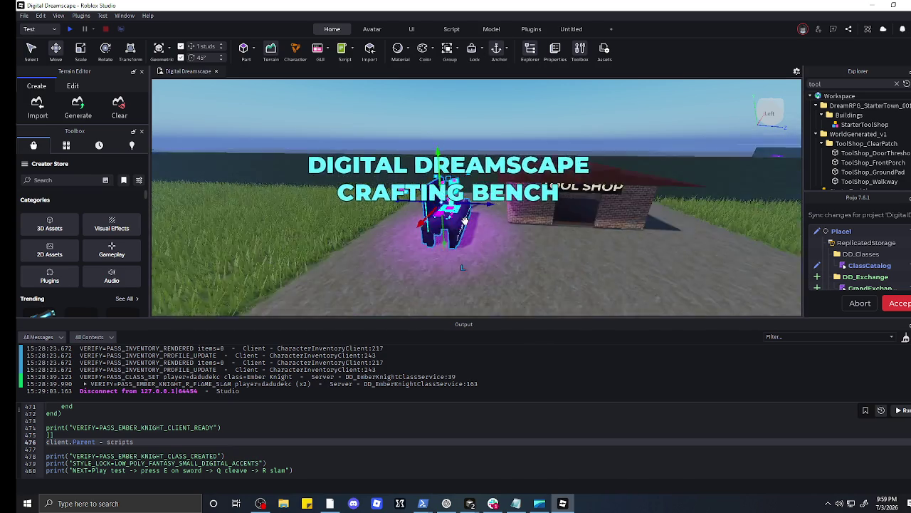
mouse_move(451, 205)
mouse_down()
mouse_move(399, 186)
mouse_move(459, 209)
mouse_move(388, 200)
mouse_move(446, 211)
mouse_move(424, 203)
mouse_move(420, 224)
mouse_move(431, 210)
mouse_move(444, 221)
mouse_move(591, 206)
mouse_move(641, 214)
mouse_move(596, 201)
mouse_move(610, 193)
mouse_move(590, 203)
mouse_move(600, 193)
mouse_move(321, 207)
mouse_move(324, 213)
mouse_up()
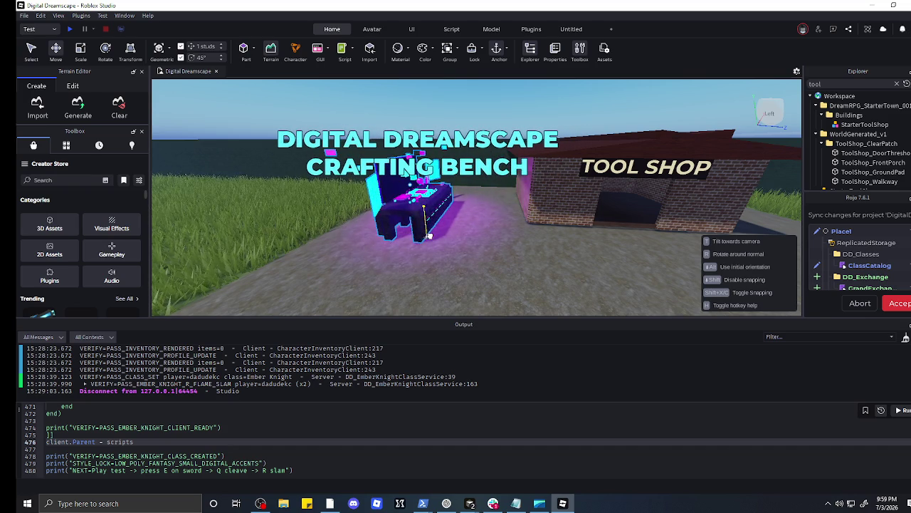
Step: Drag the Crafting Bench into the Tool Shop doorway and orbit to check its placement
key(f)
mouse_move(389, 228)
mouse_down()
mouse_move(437, 271)
mouse_move(428, 256)
mouse_move(596, 213)
mouse_up()
key(d)
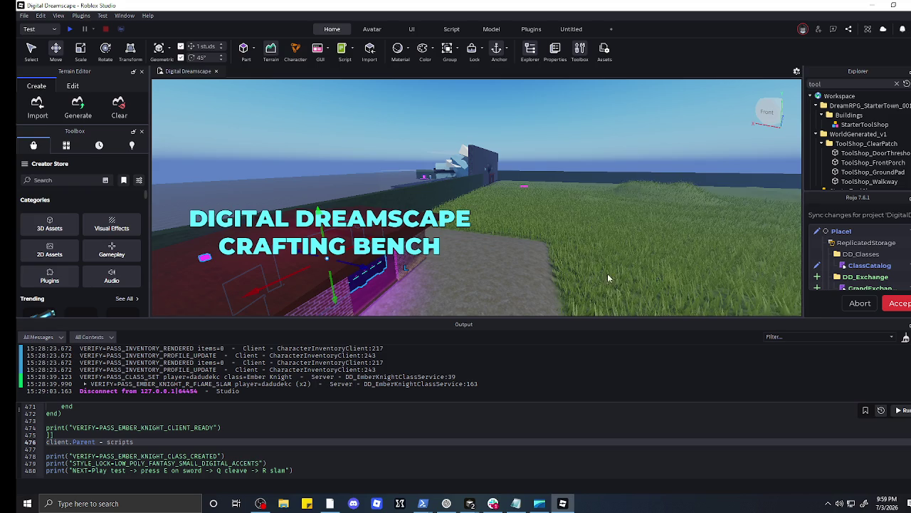
key(d)
key(f)
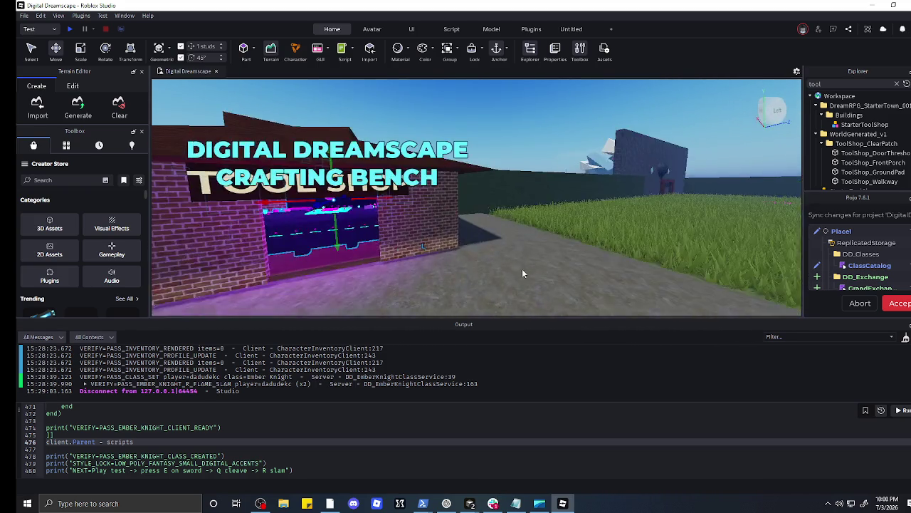
Step: Adjust the part inside the doorway, check the framing, and start a screen snip
click(469, 266)
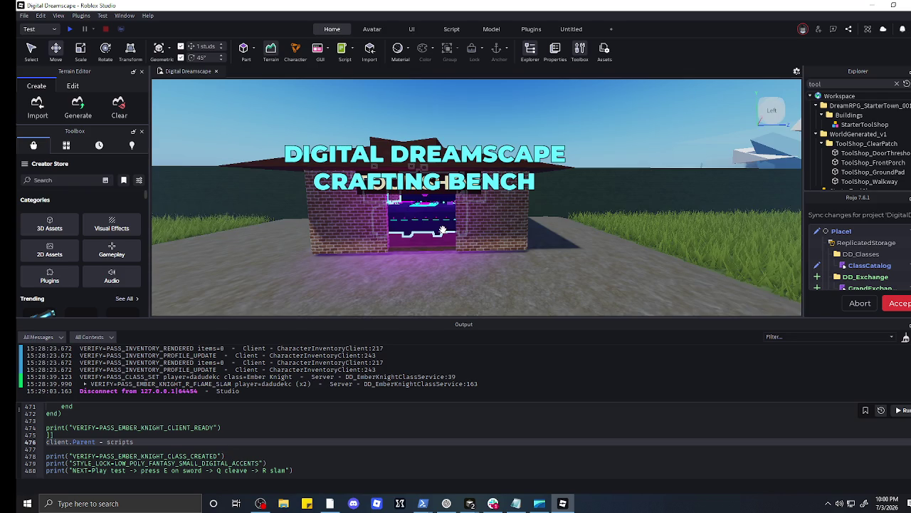
mouse_move(449, 232)
mouse_down()
mouse_move(441, 223)
mouse_move(447, 257)
mouse_up()
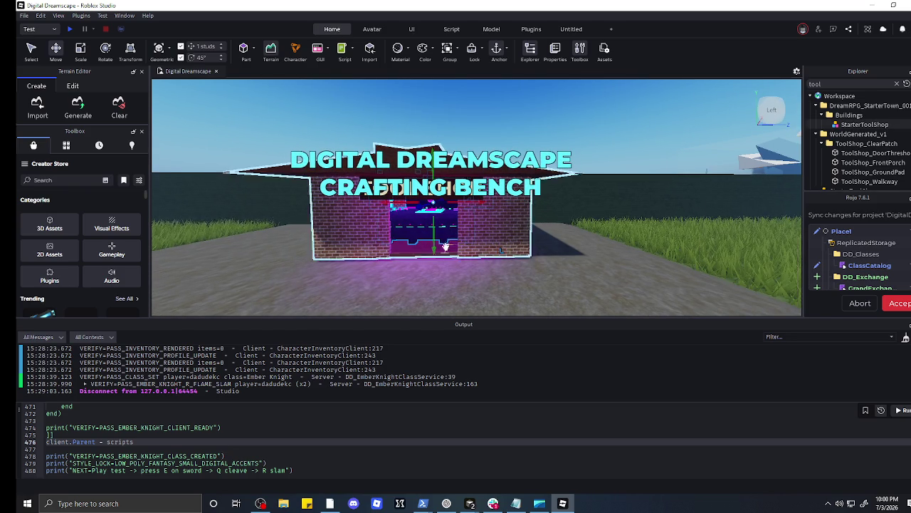
click(452, 289)
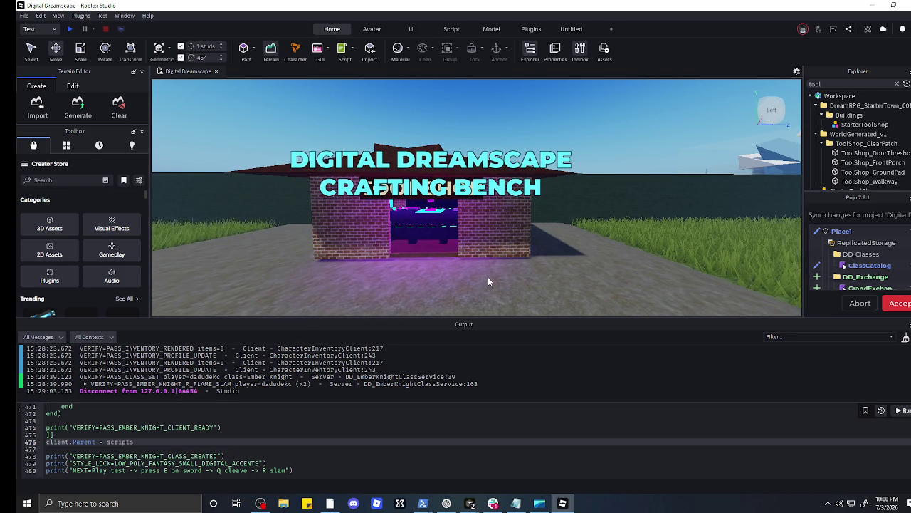
scroll(531, 275, up, 5)
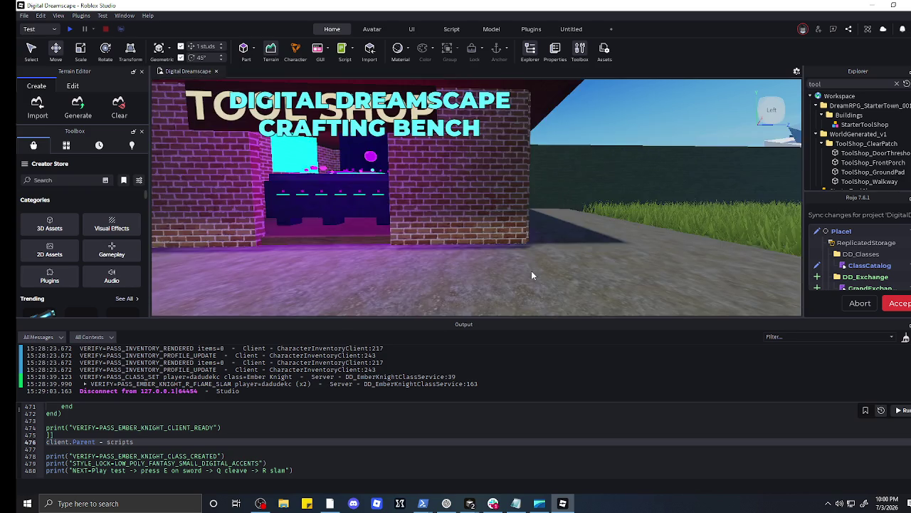
scroll(531, 275, down, 6)
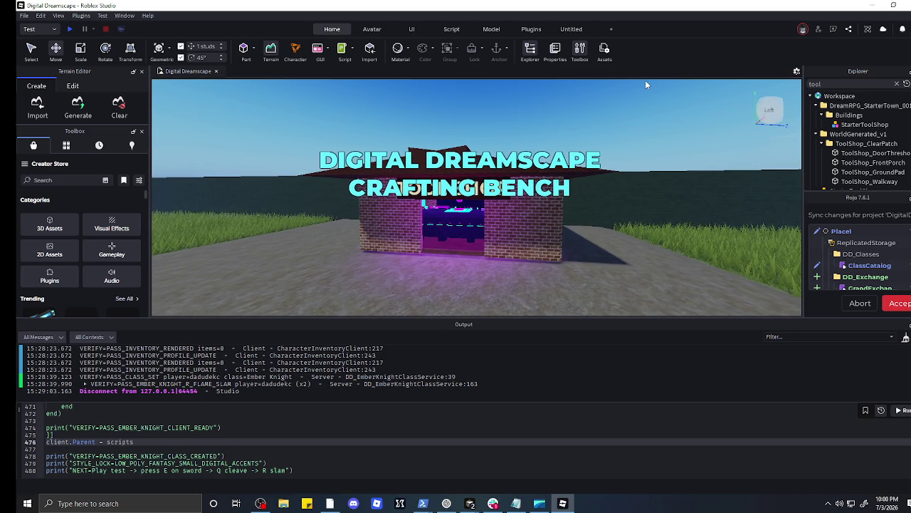
key(super+shift+s)
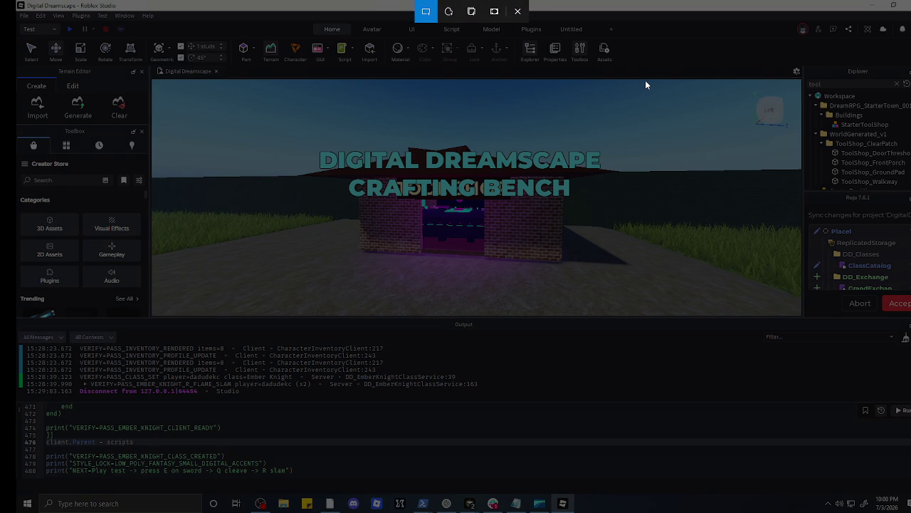
mouse_move(151, 74)
mouse_down()
mouse_move(648, 209)
mouse_move(901, 292)
mouse_move(910, 315)
mouse_up()
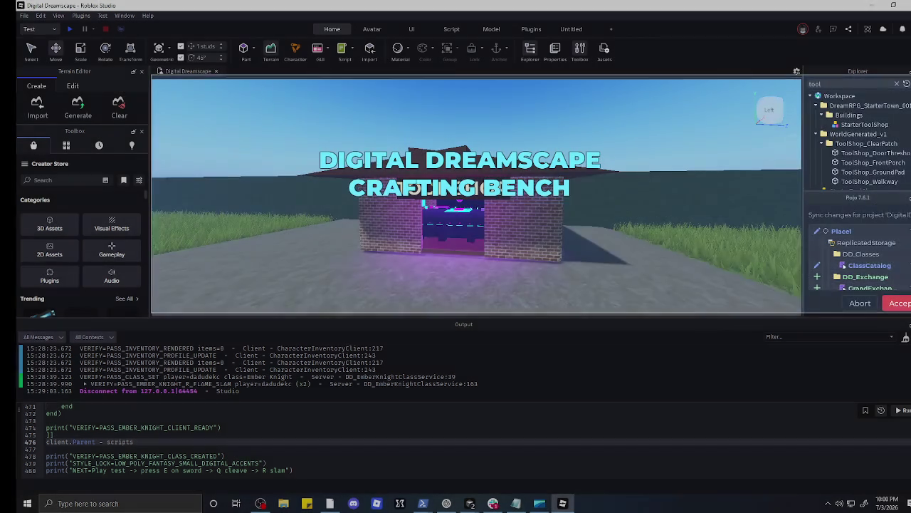
click(505, 248)
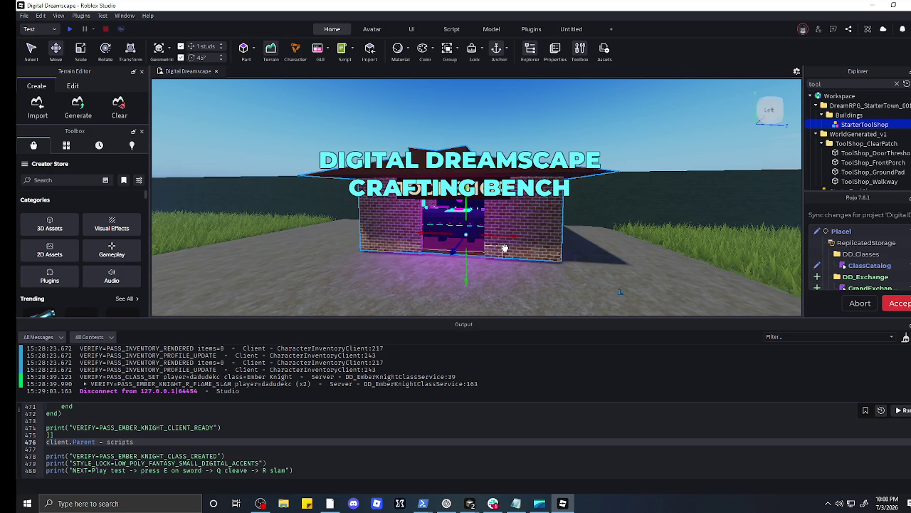
click(454, 222)
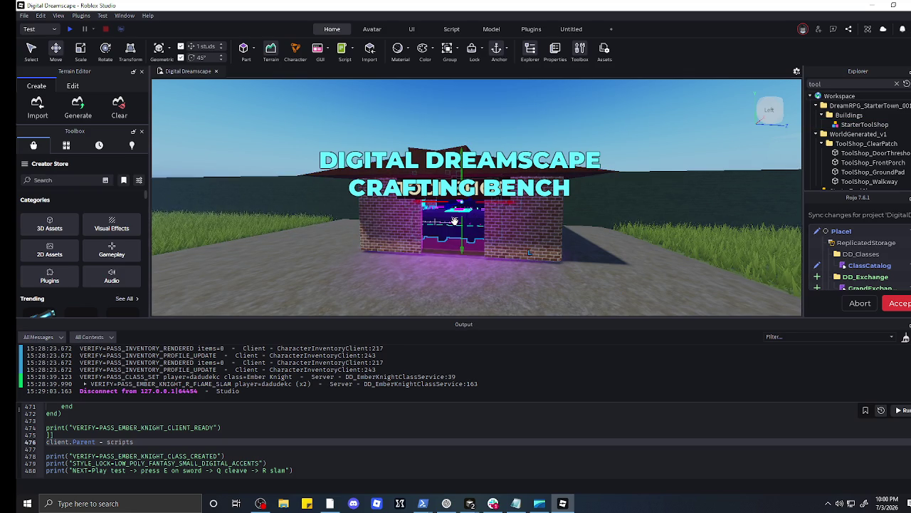
scroll(882, 139, down, 3)
scroll(882, 140, down, 3)
scroll(882, 137, up, 8)
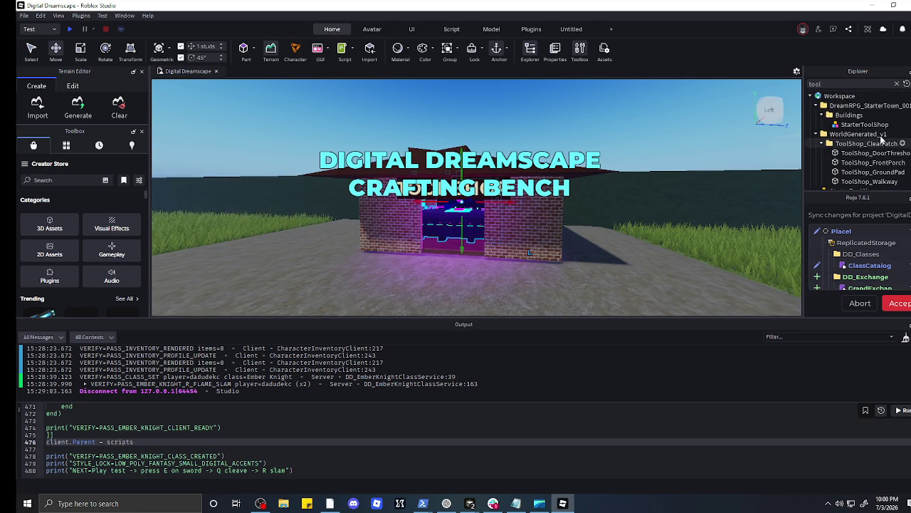
click(896, 84)
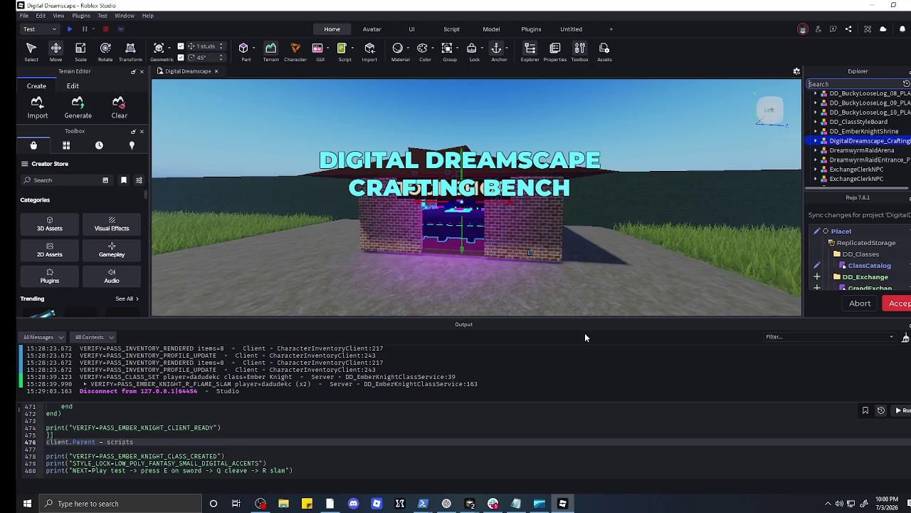
key(super+shift+s)
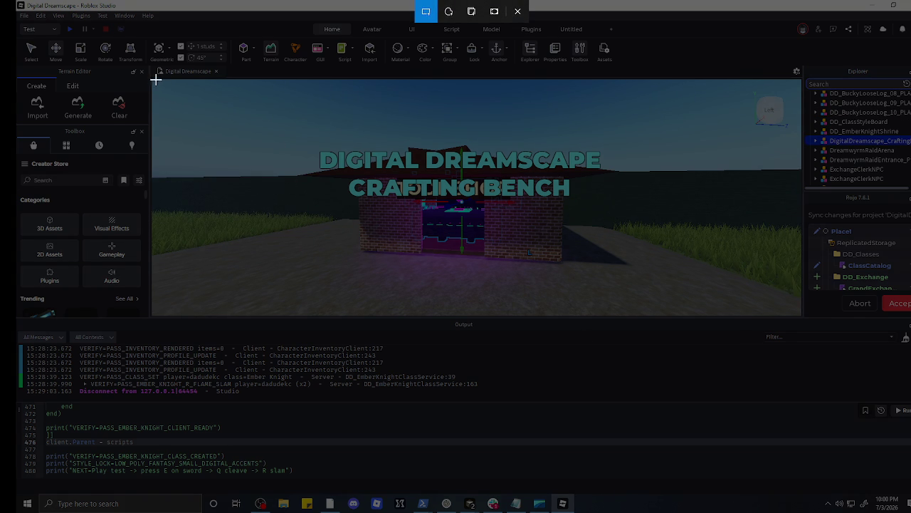
mouse_move(151, 78)
mouse_down()
mouse_move(520, 187)
mouse_move(910, 274)
mouse_move(910, 313)
mouse_up()
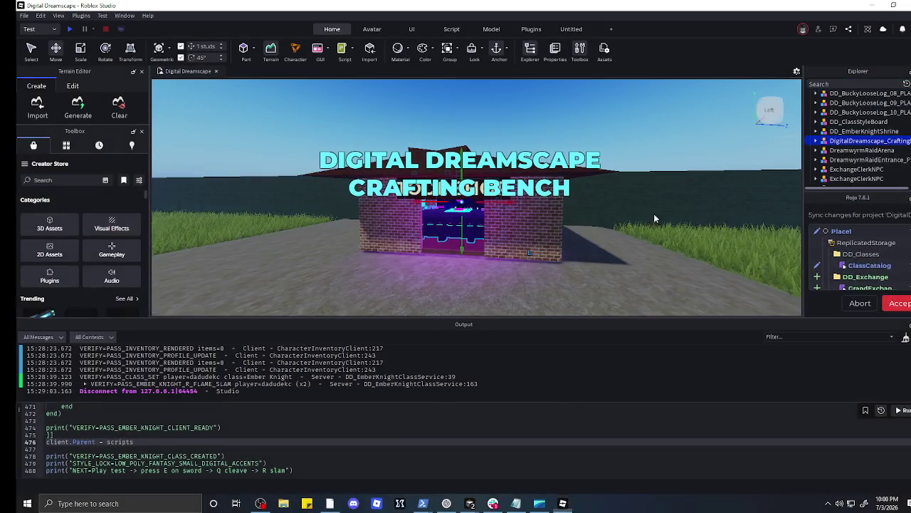
click(447, 503)
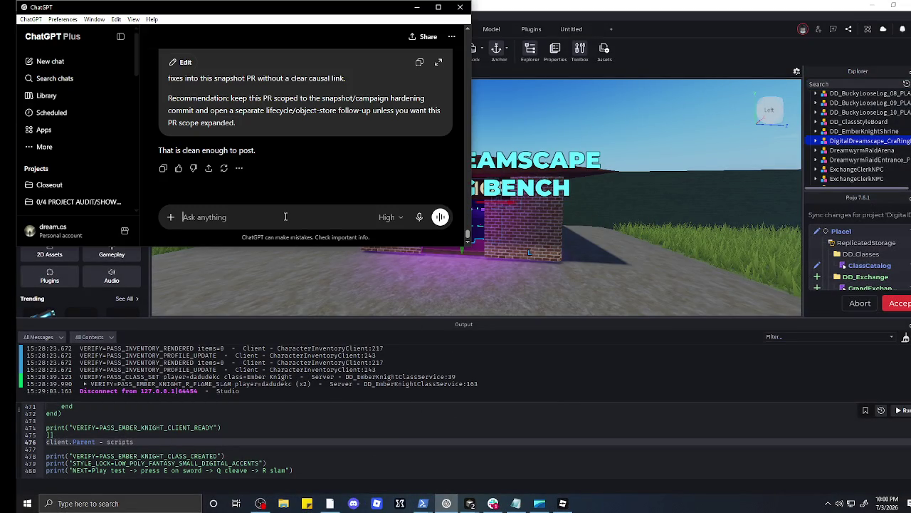
Step: Open a new ChatGPT window from the taskbar shortcut menu and minimize the older window
scroll(39, 213, down, 5)
scroll(39, 214, up, 5)
right_click(447, 503)
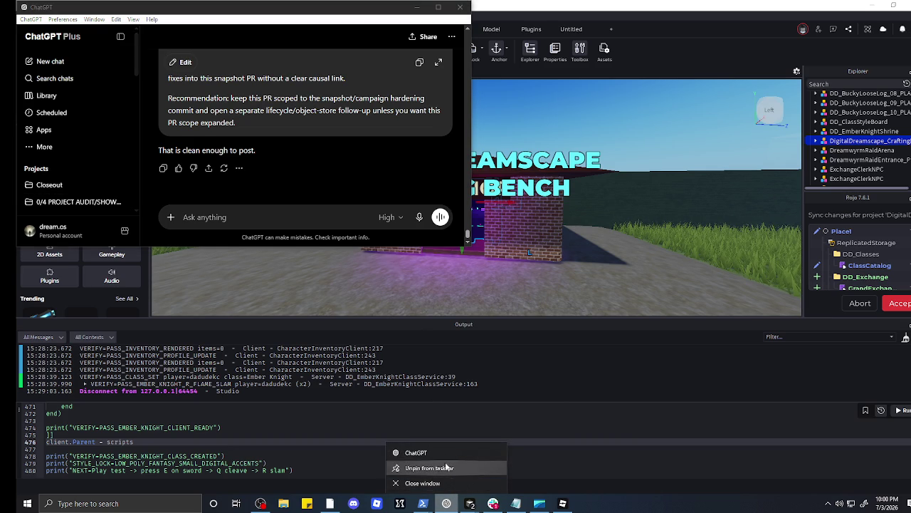
click(444, 453)
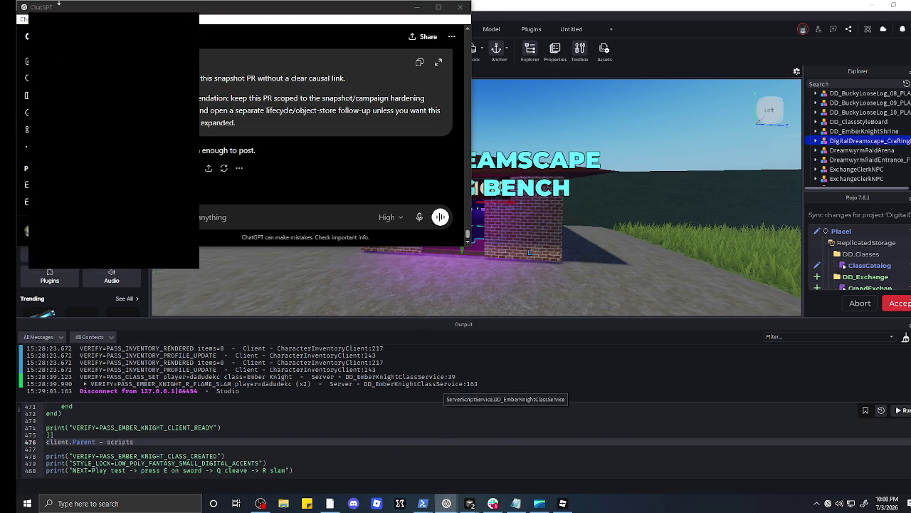
click(417, 7)
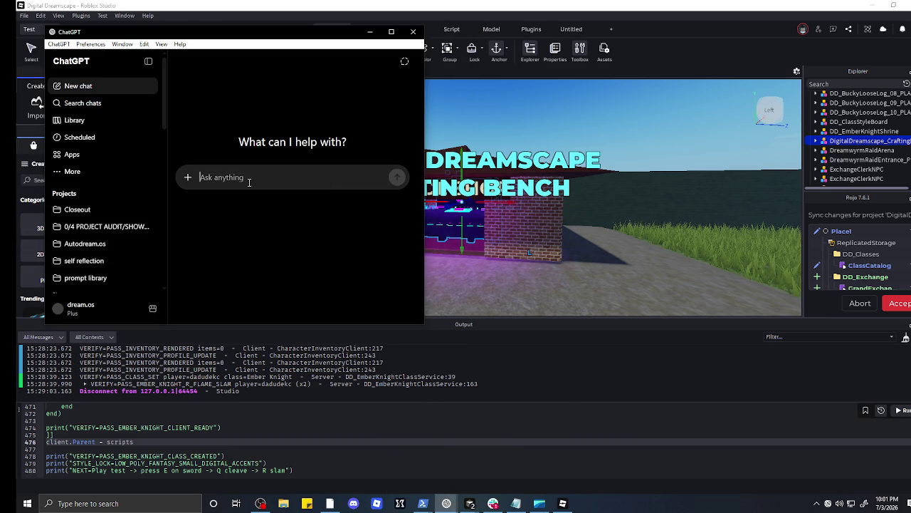
Step: Begin the prompt describing the Digital Dreamscape Roblox game and its chat-triggered first boss
text(hey chat)
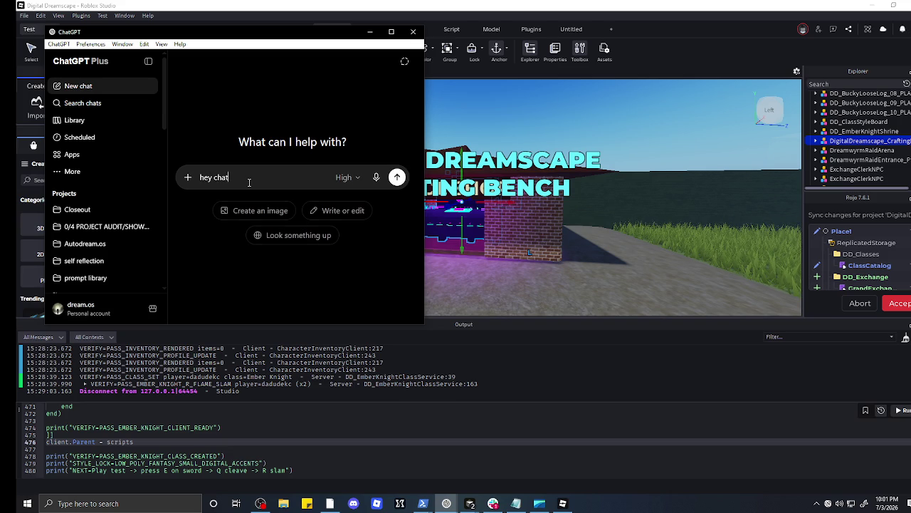
text( this is ar)
text(ia and here)
text( is me doing )
text(some late n)
text(ty)
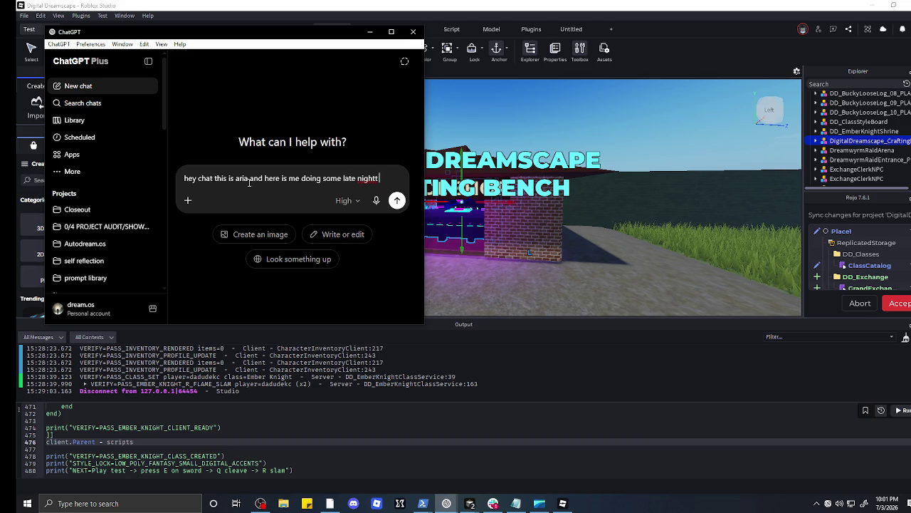
text(rk , wo)
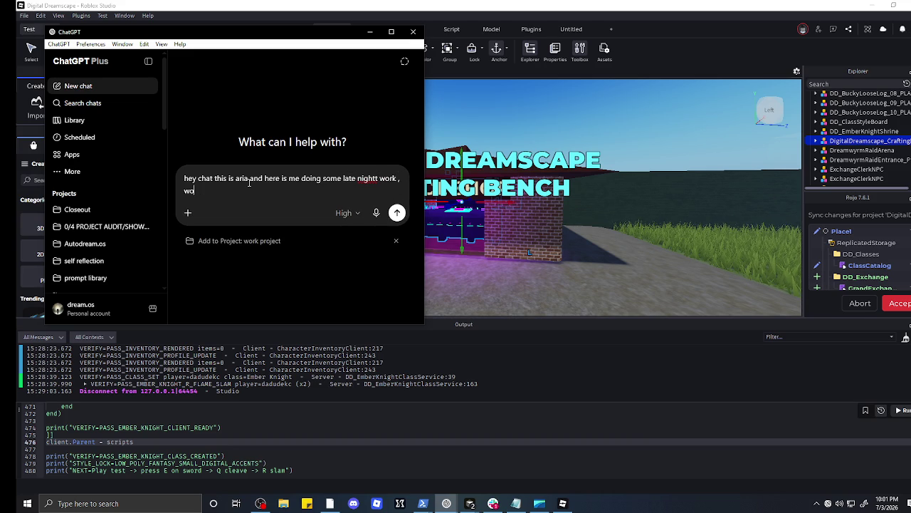
text(rkinon)
text(igital dreams)
text(cape roblox game and today i )
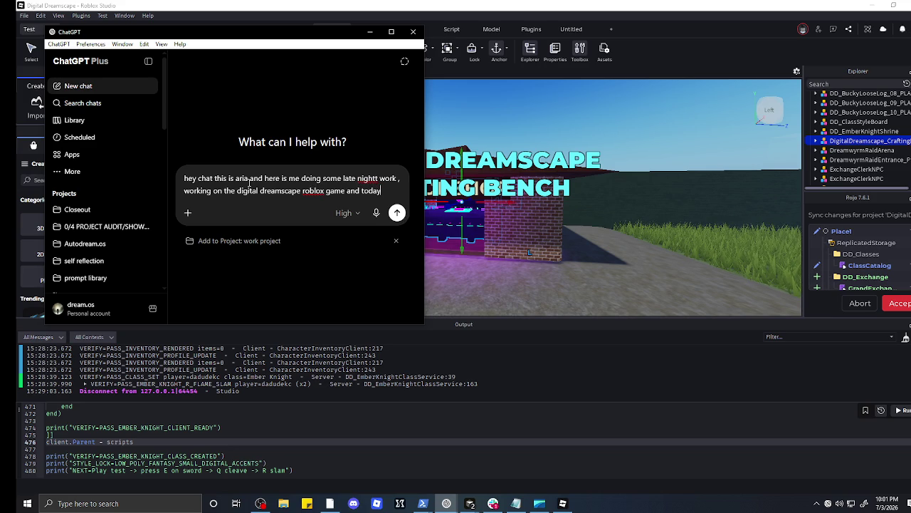
text(wanna get t)
text(ha)
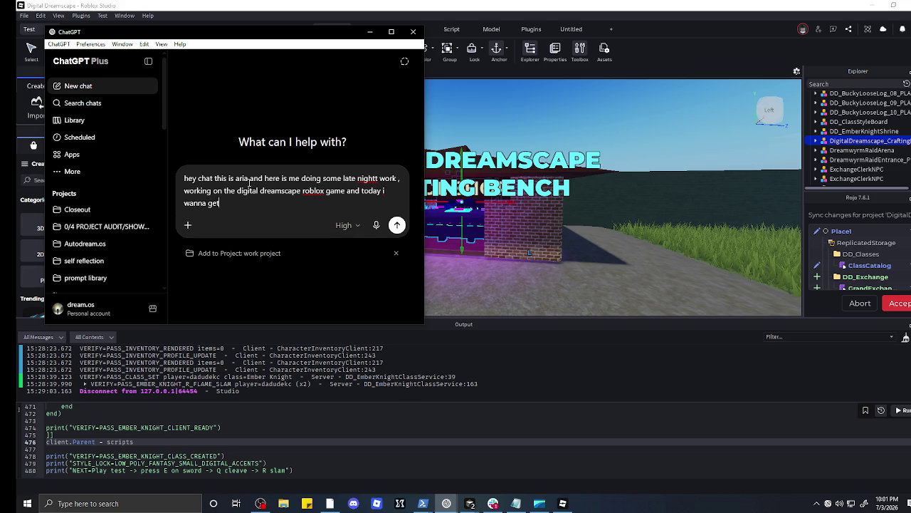
key(BackSpace)
key(BackSpace)
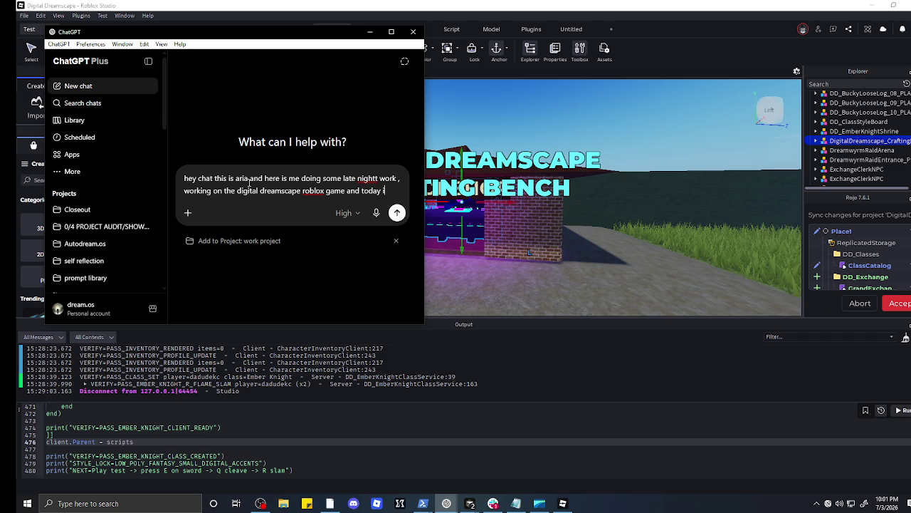
text(youknow t)
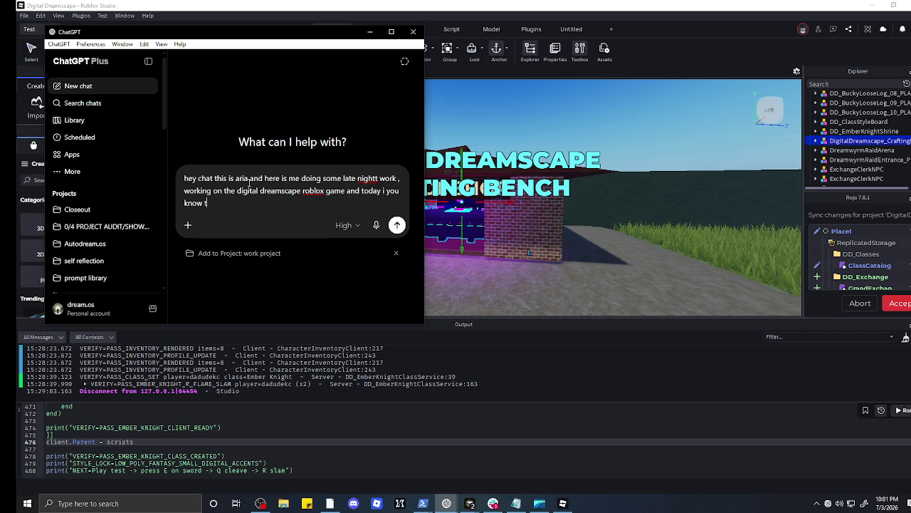
text(hat fir)
text(st bosss where)
text( if you)
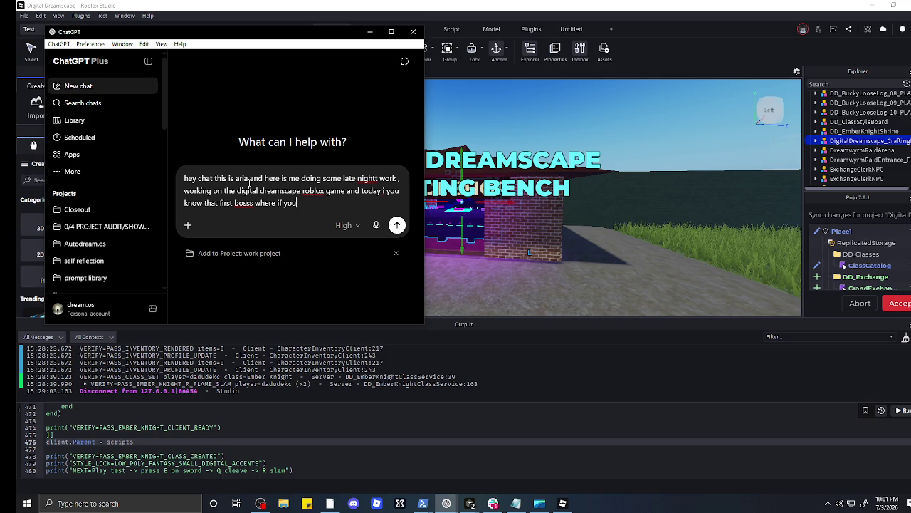
text( t6y[pe)
text(id in )
text(the chat. T)
text(he)
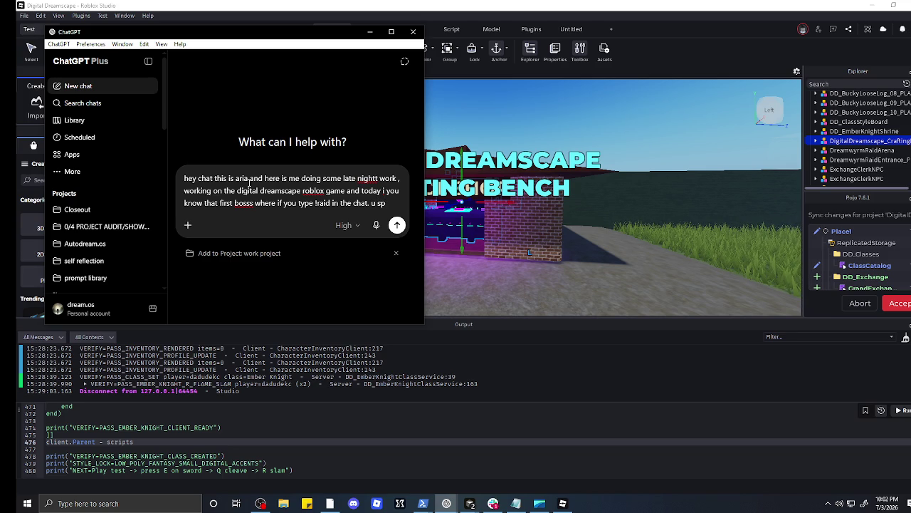
Step: Add the request for a chat-command team mode where 2 or more players work together
text(to)
text( boss. now )
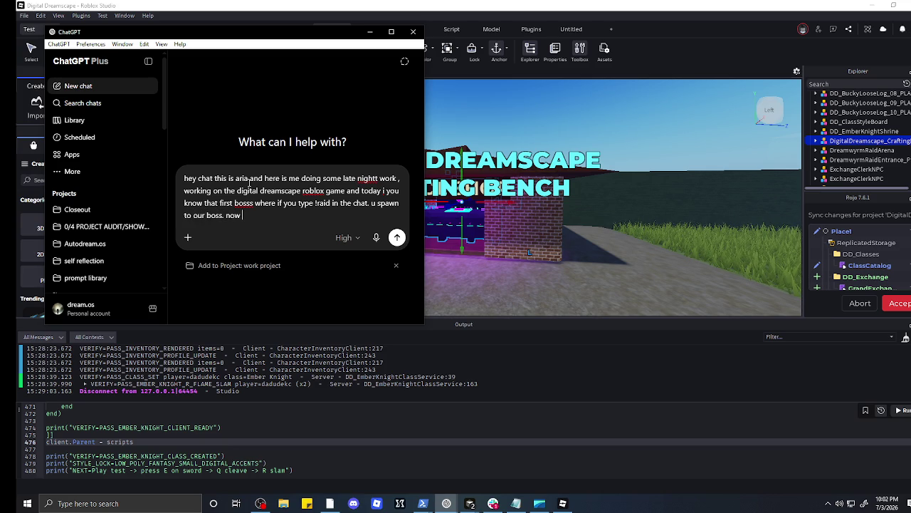
text(since thats how u get to )
text(our boss)
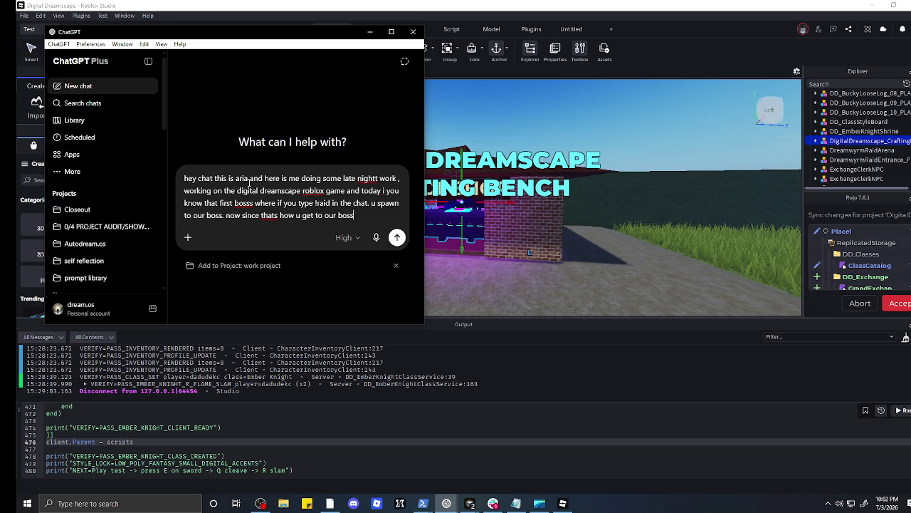
text( i wann)
text(a make a )
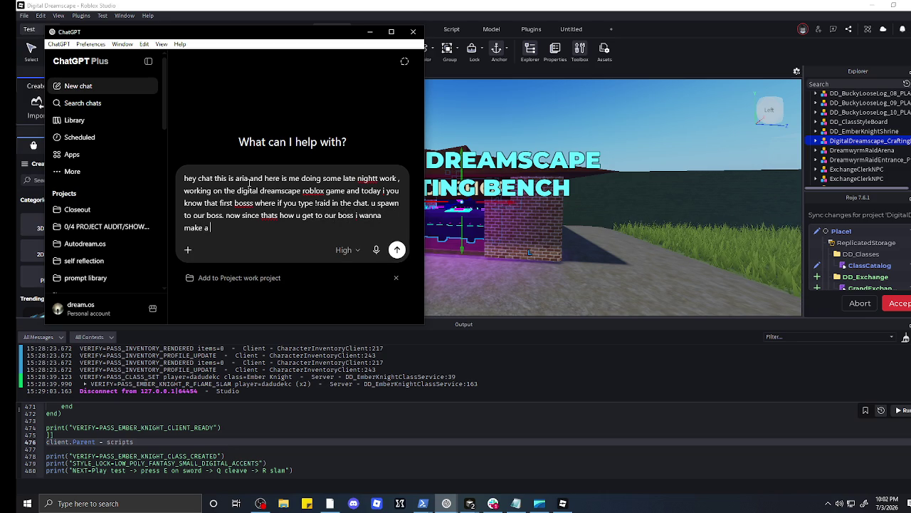
text(team)
text(mode )
text(where )
text(to do tea)
text(m )
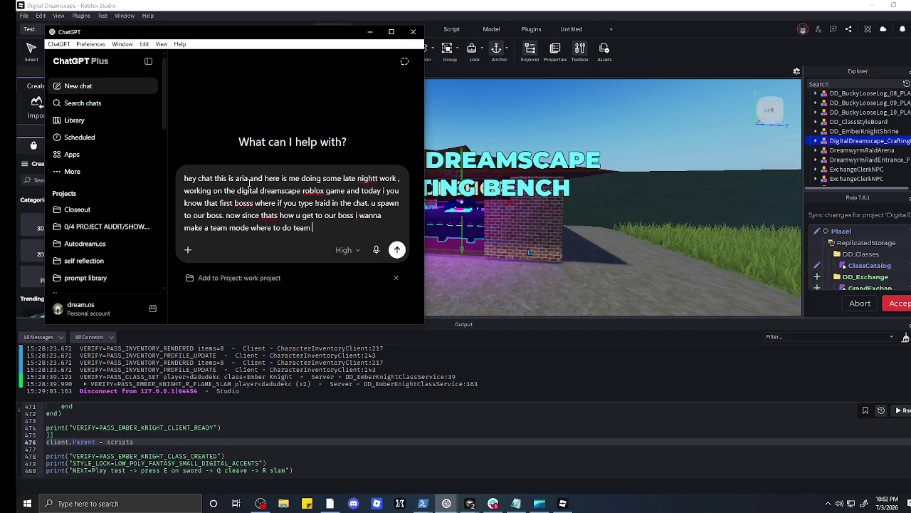
text(mode you have to )
text(type anyot)
text(her )
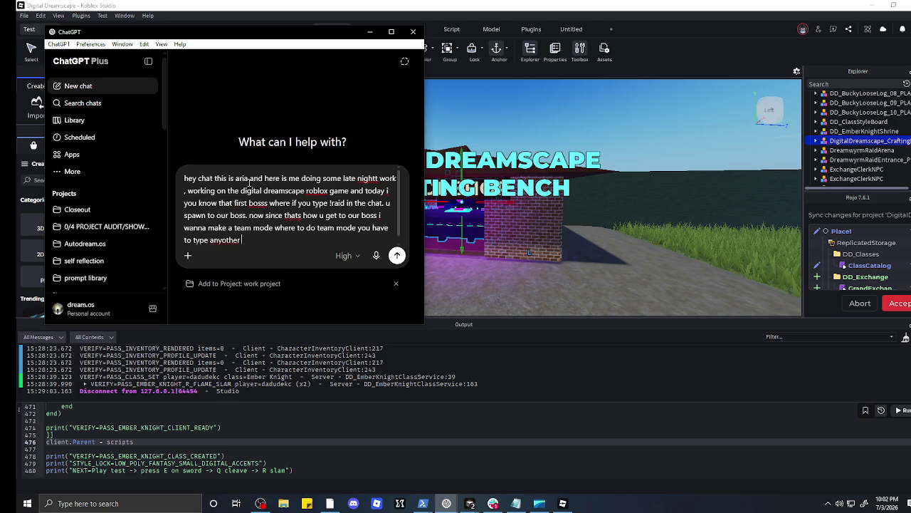
text(command in the chaty)
key(BackSpace)
text(, and )
text(the team mo)
text(de should hav)
text(e things )
text(wjere)
key(BackSpace)
text(here 2 d)
text(r more people)
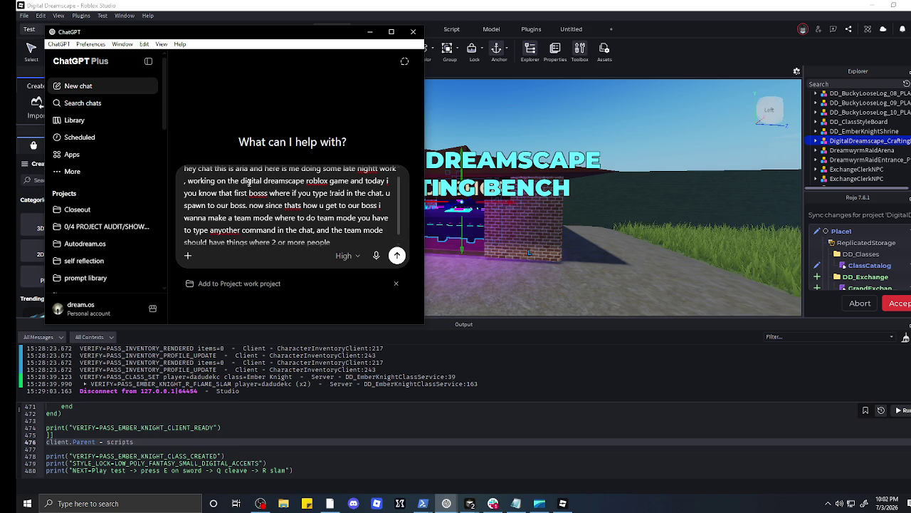
text(have to do )
text(things to)
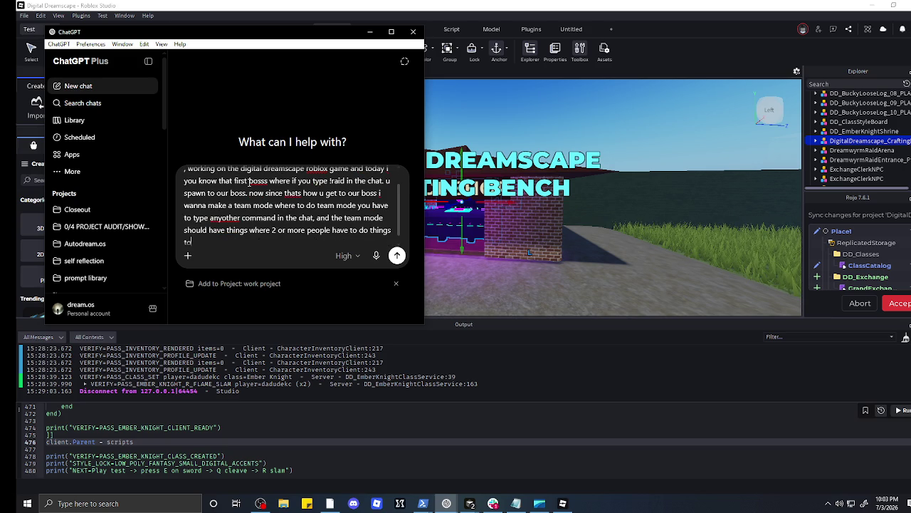
text(gether in or)
text(der to move )
text(to another)
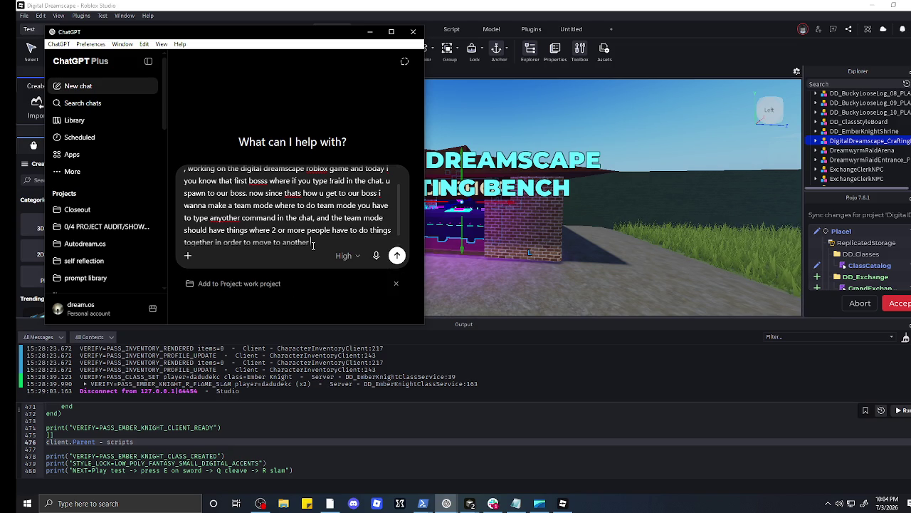
double_click(285, 242)
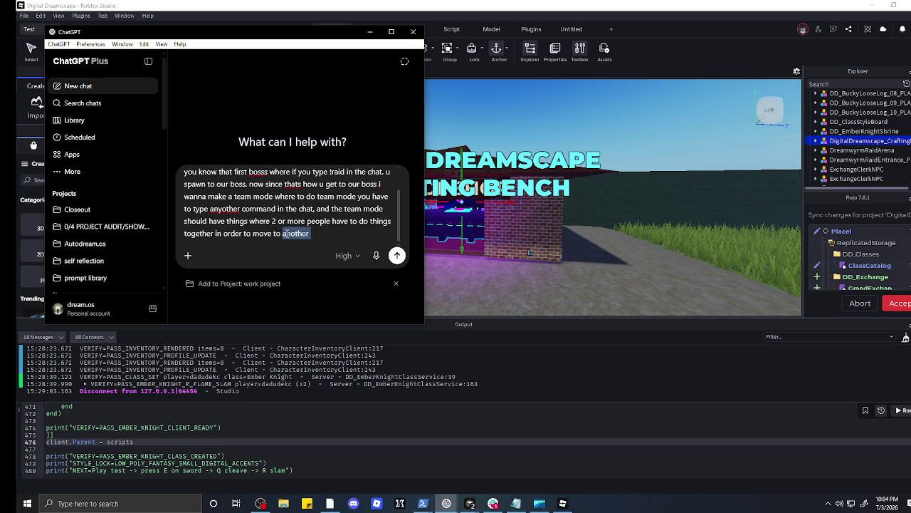
Step: End the prompt with 'damage the boss', ask for a preview photo, and send it
click(336, 233)
key(BackSpace)
key(BackSpace)
key(BackSpace)
key(BackSpace)
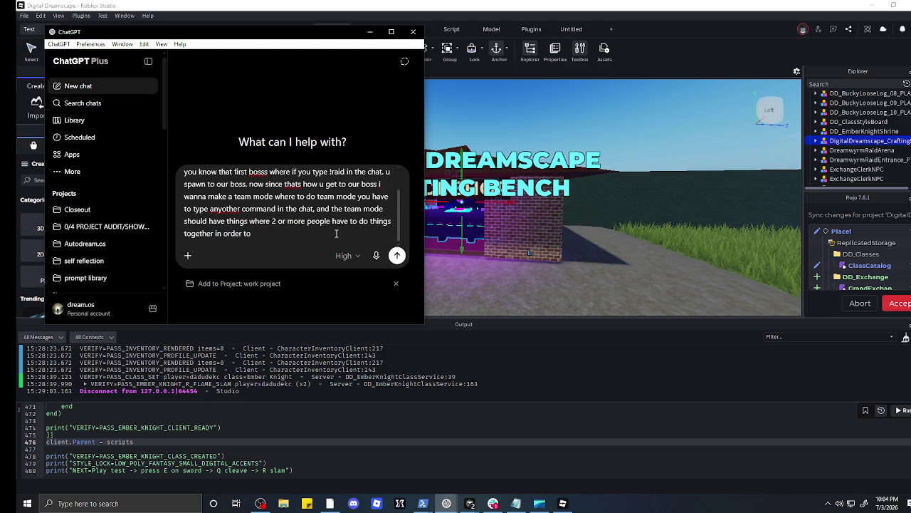
text( dam)
text(age the boss. )
text(mkae sure t)
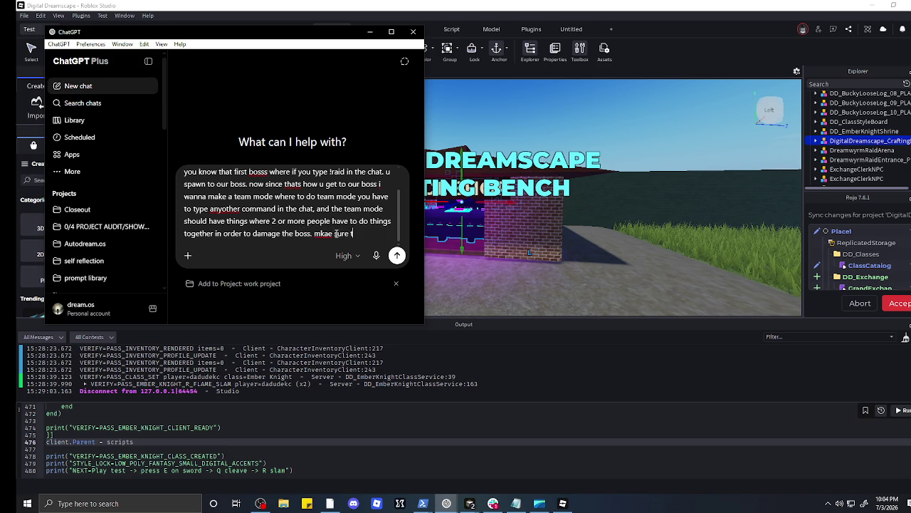
text(o send ,e)
key(BackSpace)
key(BackSpace)
key(BackSpace)
key(BackSpace)
key(BackSpace)
text(generate)
text( me a )
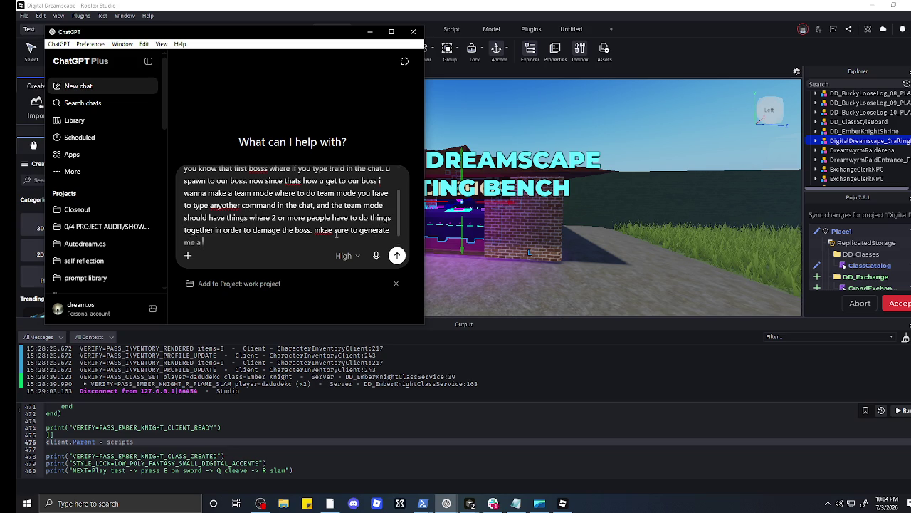
text(photo )
text(so i can s)
text(ee how it wou)
text(ld look)
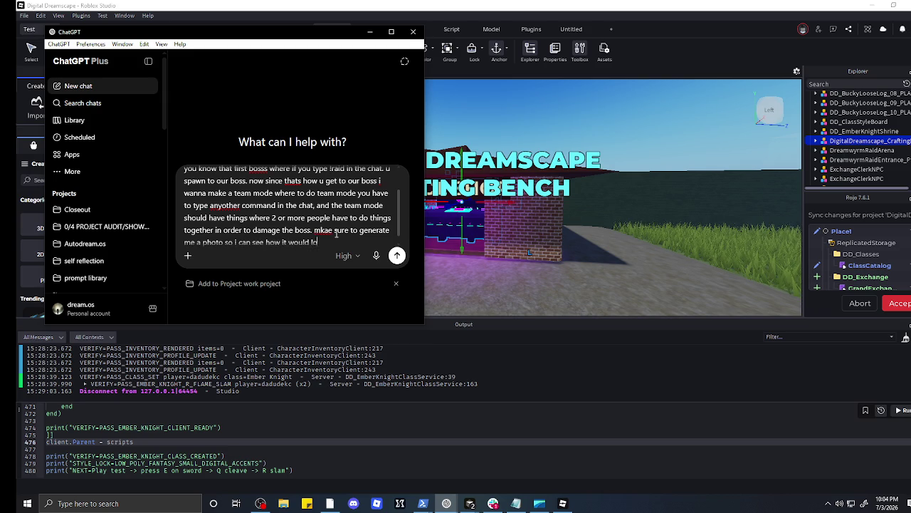
key(Return)
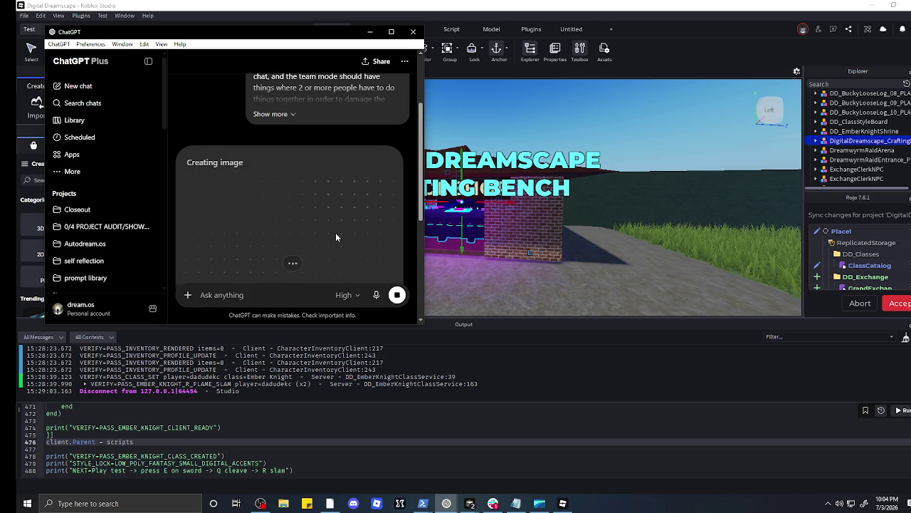
Step: Minimize ChatGPT, bring it back via the taskbar preview, and expand the full team-mode request
click(369, 32)
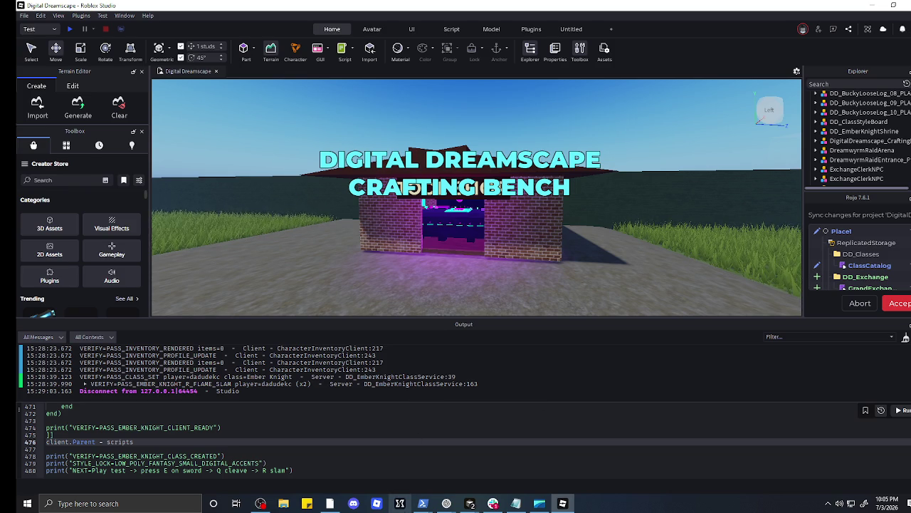
mouse_move(444, 505)
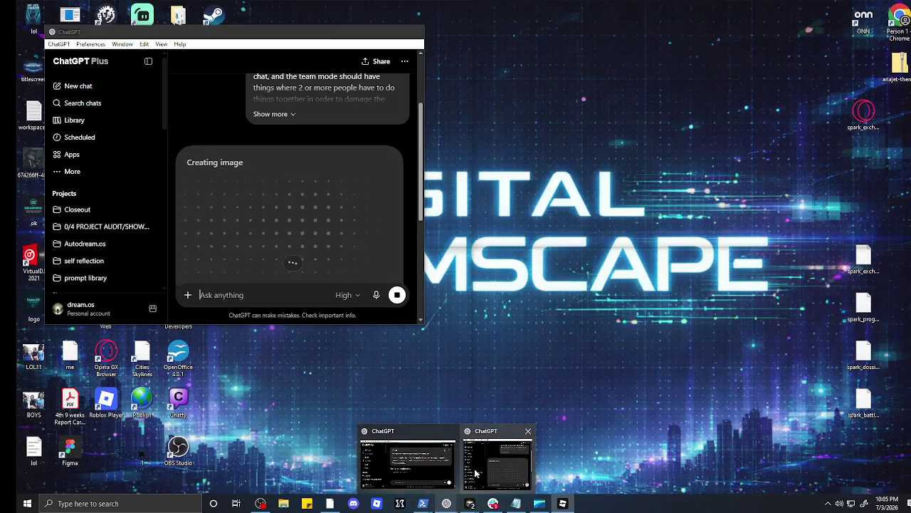
click(497, 462)
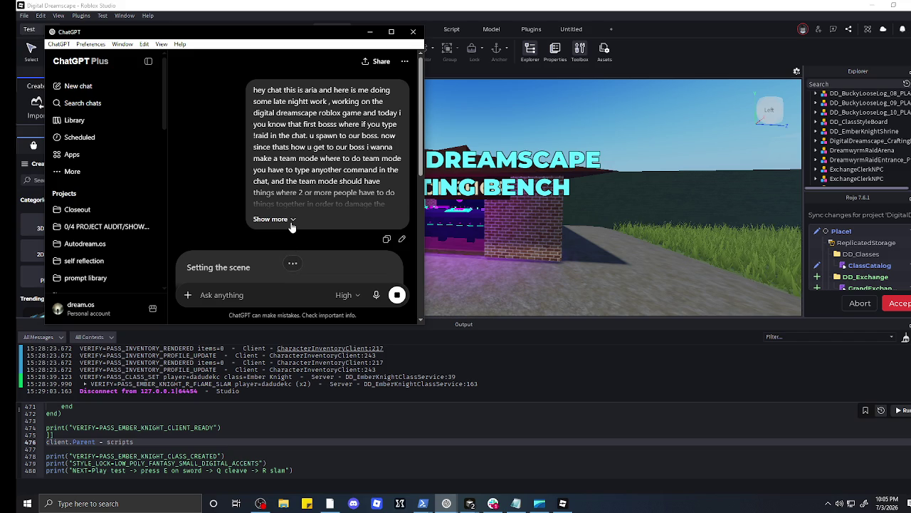
click(285, 218)
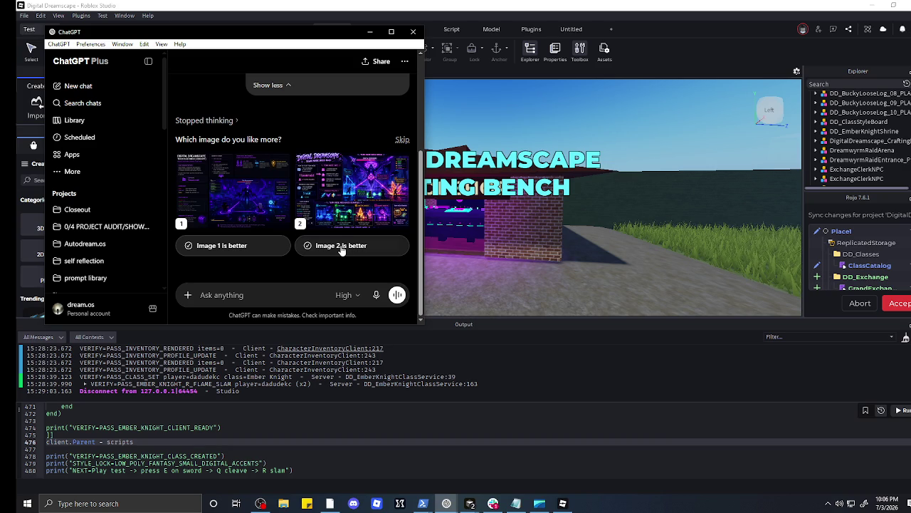
Step: Choose 'Image 2 is better', view it full-size, close the viewer, and focus the message box
click(341, 246)
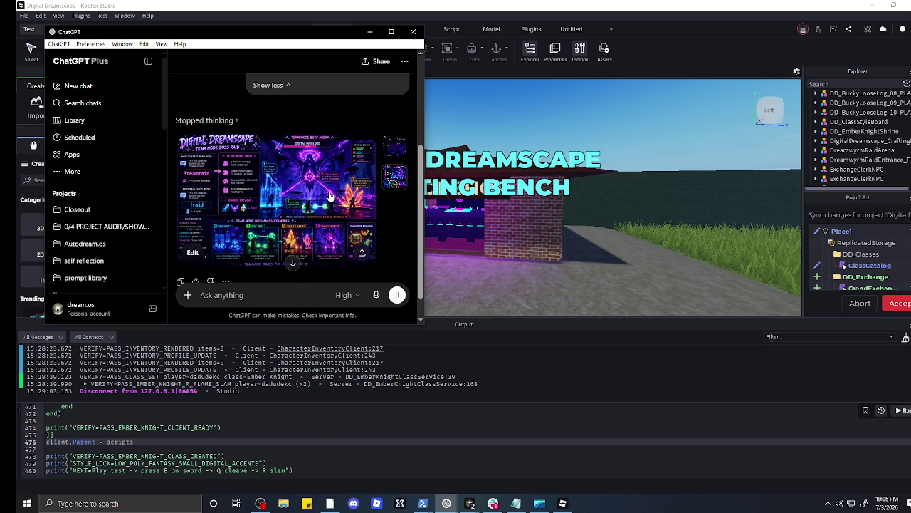
click(324, 196)
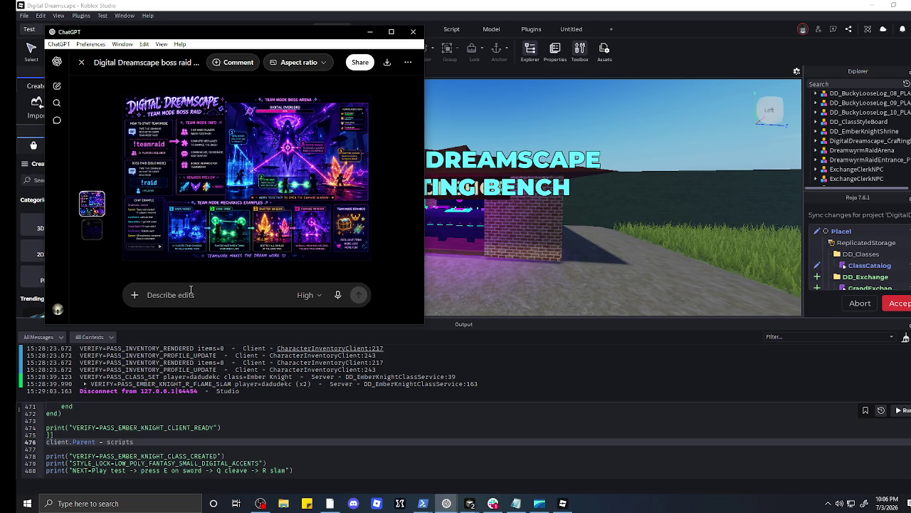
click(382, 87)
scroll(280, 191, down, 5)
click(267, 284)
Step: Send 'give me command bar code for this picture so i can access it on my roblox game', then minimize ChatGPT
text(give me commmand)
key(BackSpace)
key(BackSpace)
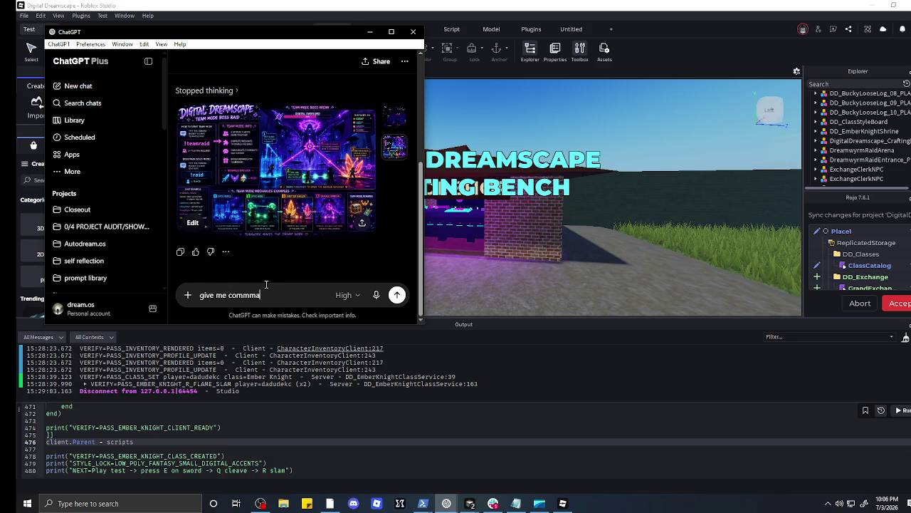
text(nd bar code )
text(for this)
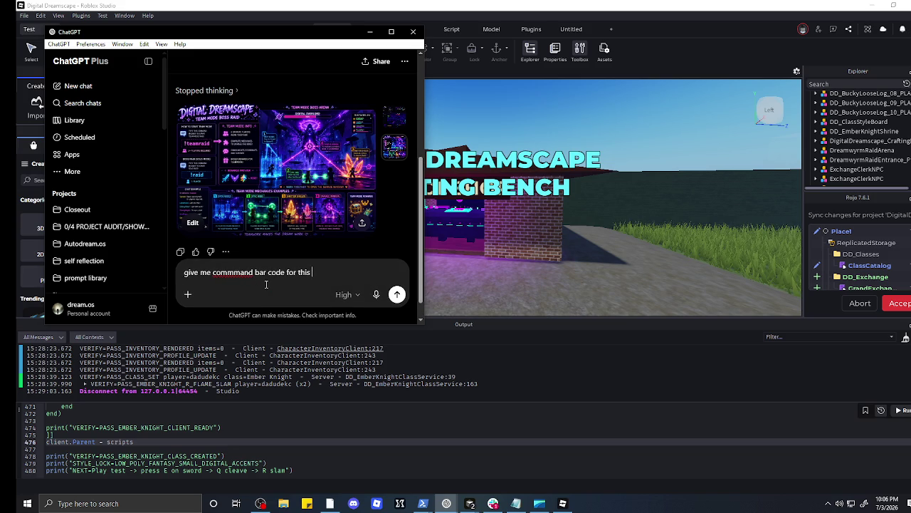
text( picture so i c)
text(an acce)
text(ss it onm)
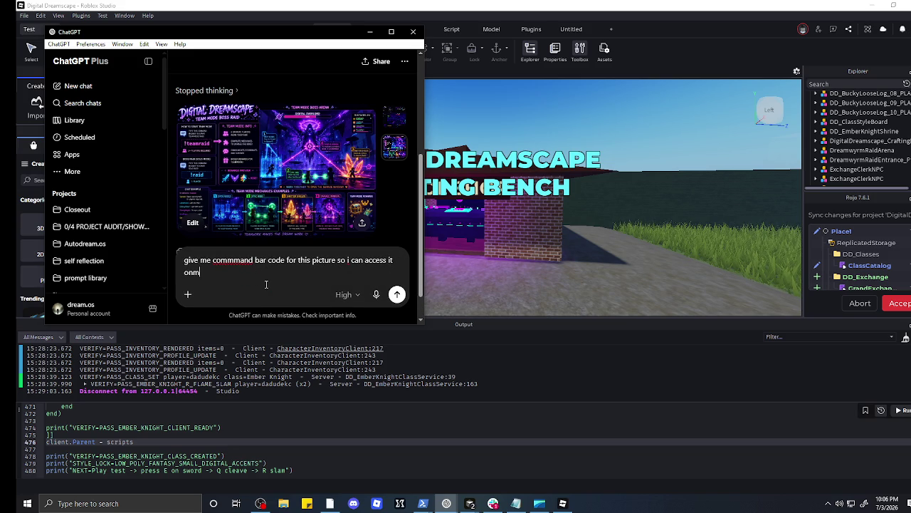
key(BackSpace)
text(my )
text(roblox game)
key(Return)
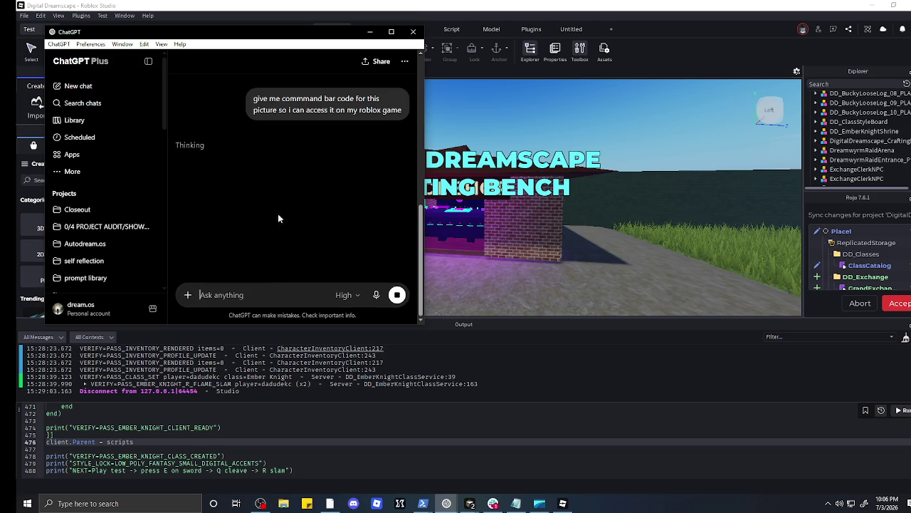
click(370, 31)
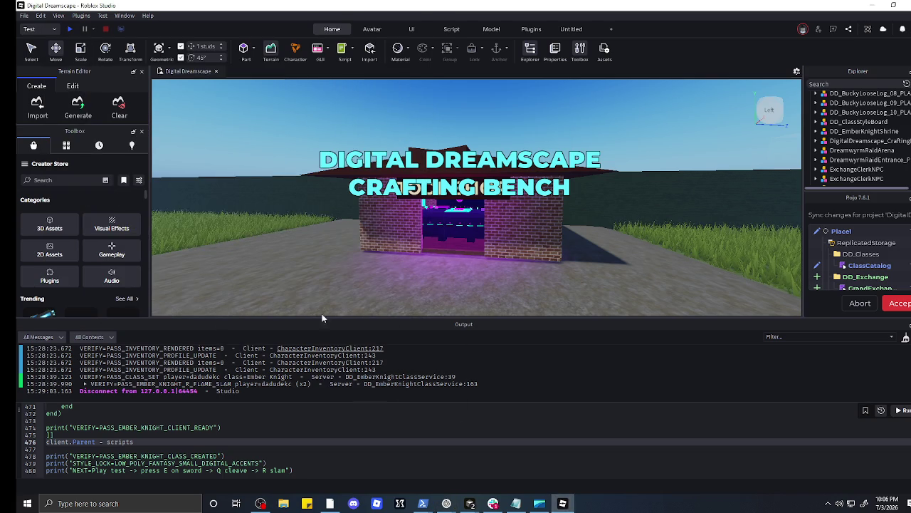
Step: Search 'dj', return to Roblox Studio, then browse the Apps, Web and All search filters
click(190, 502)
text(dj)
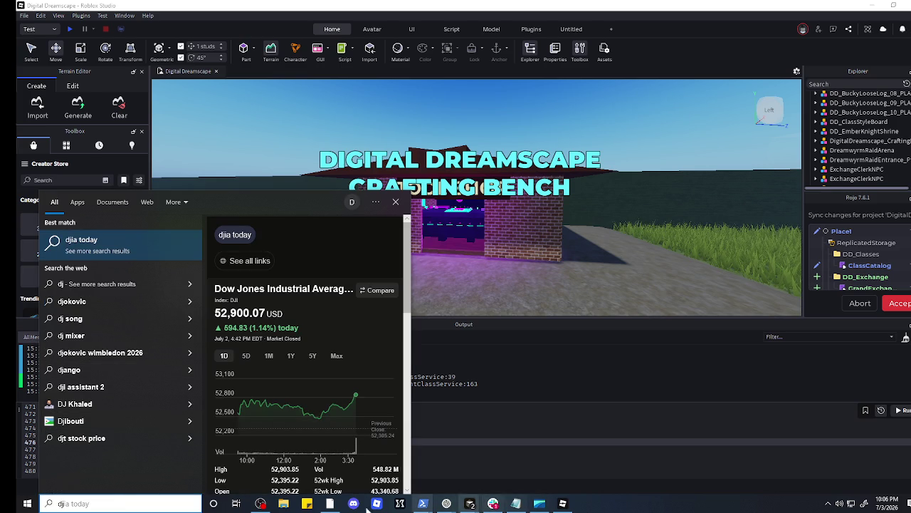
click(236, 503)
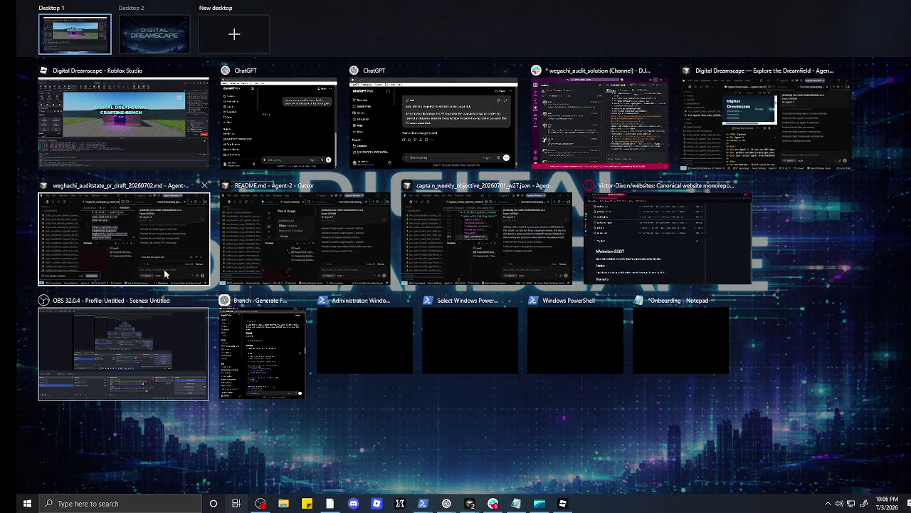
click(129, 148)
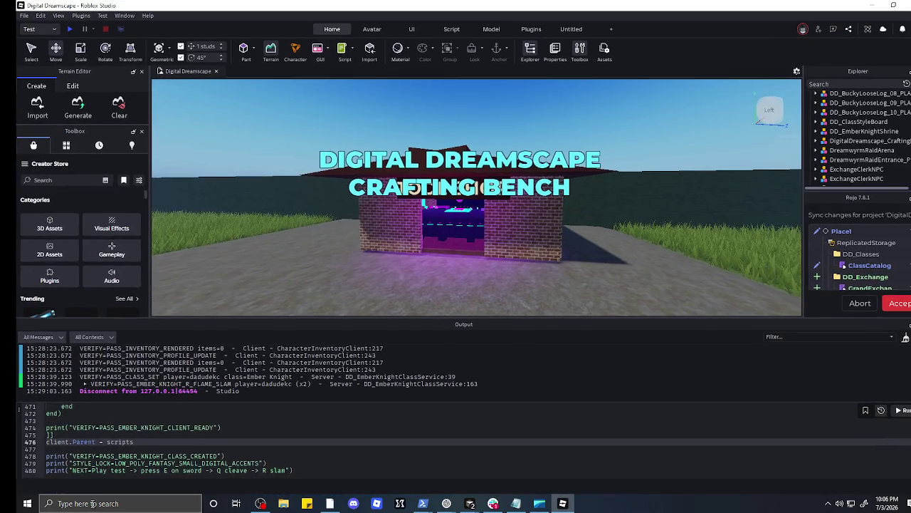
click(121, 503)
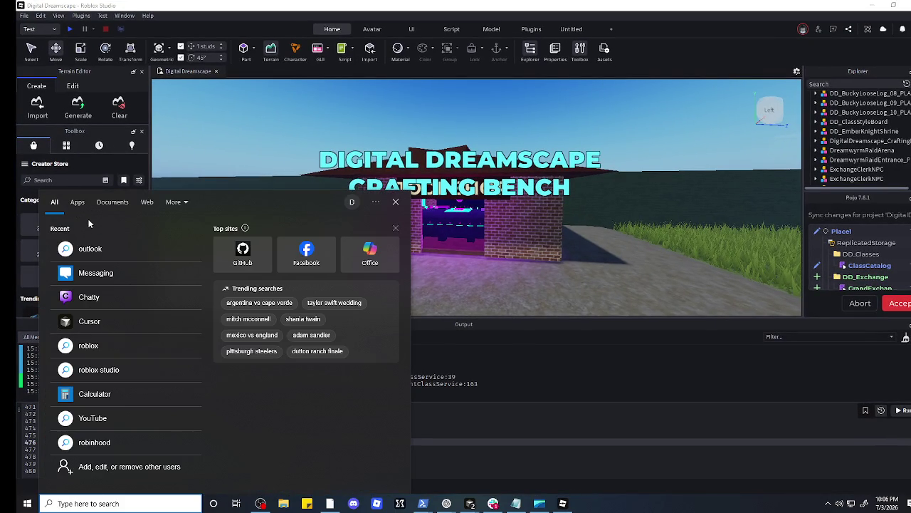
click(77, 202)
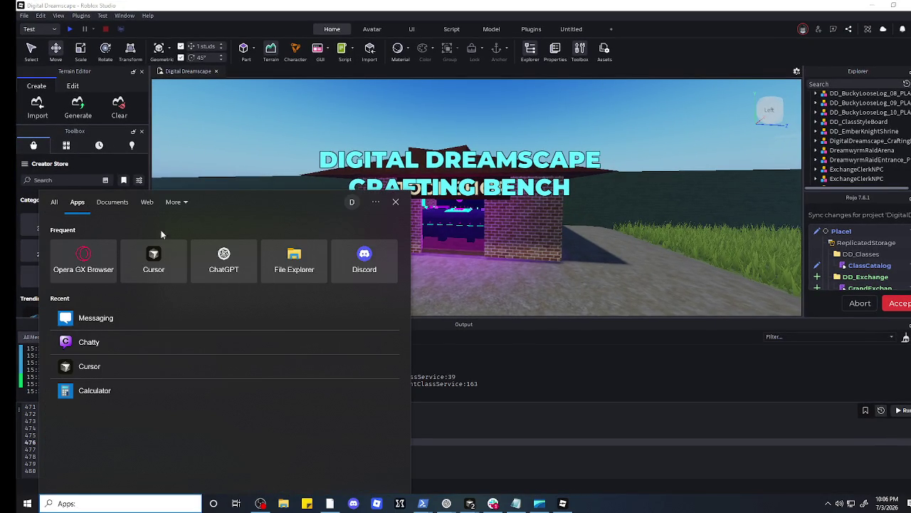
click(146, 202)
click(174, 202)
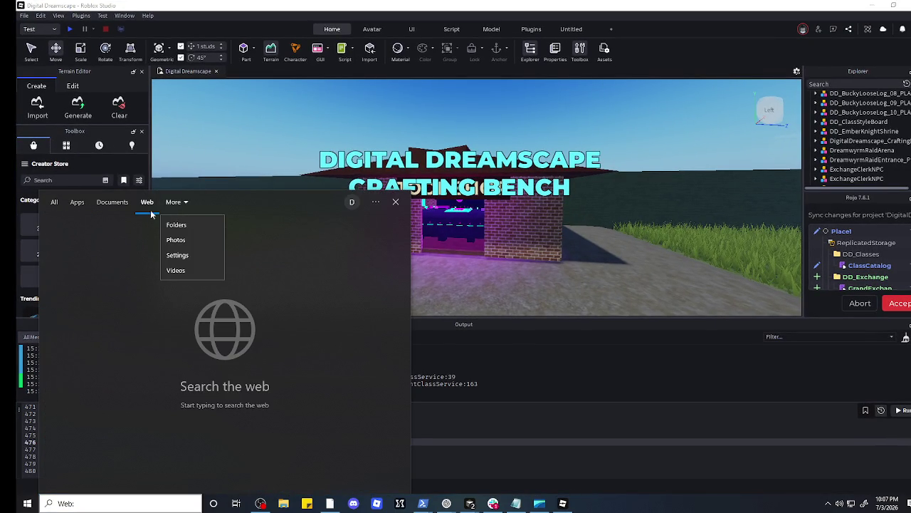
click(112, 204)
click(57, 205)
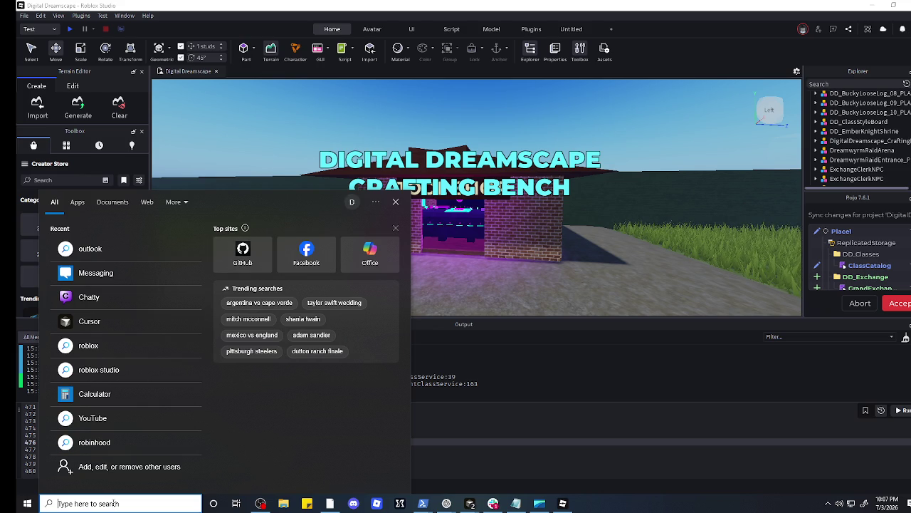
Step: Find VirtualDJ 2021 by typing 'v', pin it to the taskbar, and close search
text(v)
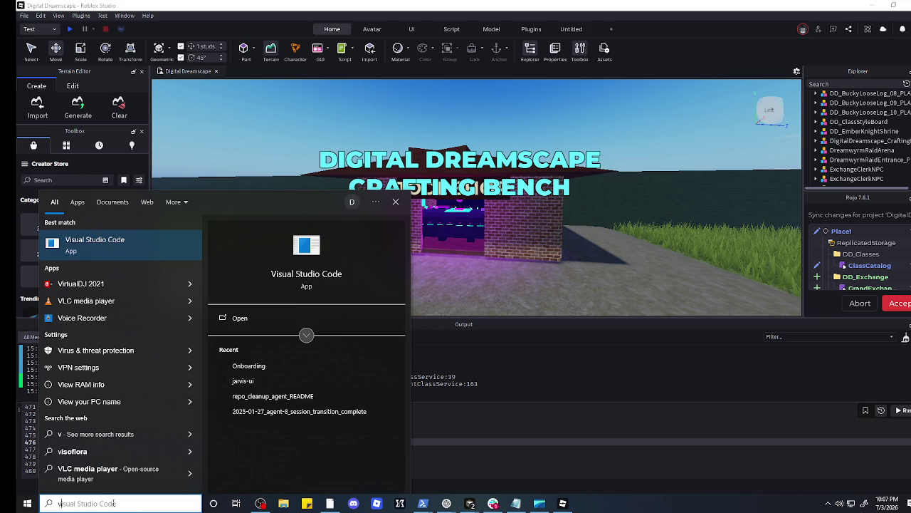
click(183, 288)
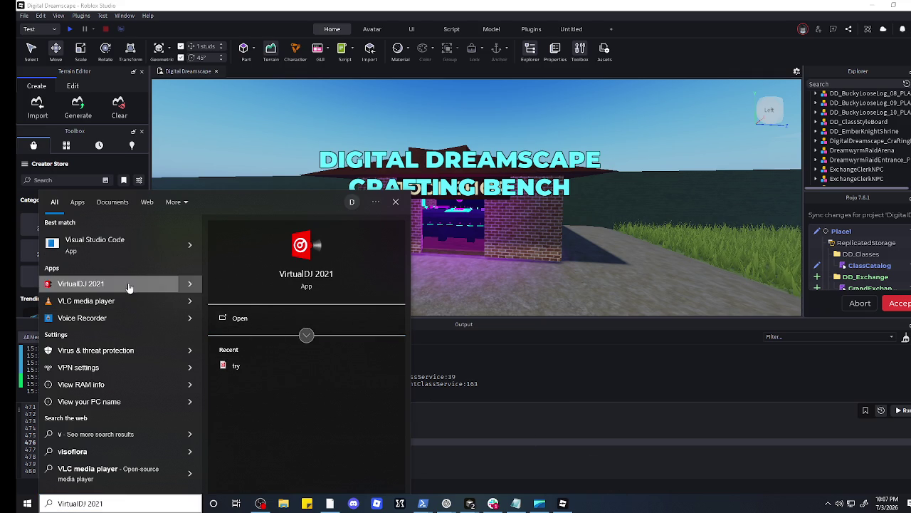
right_click(305, 278)
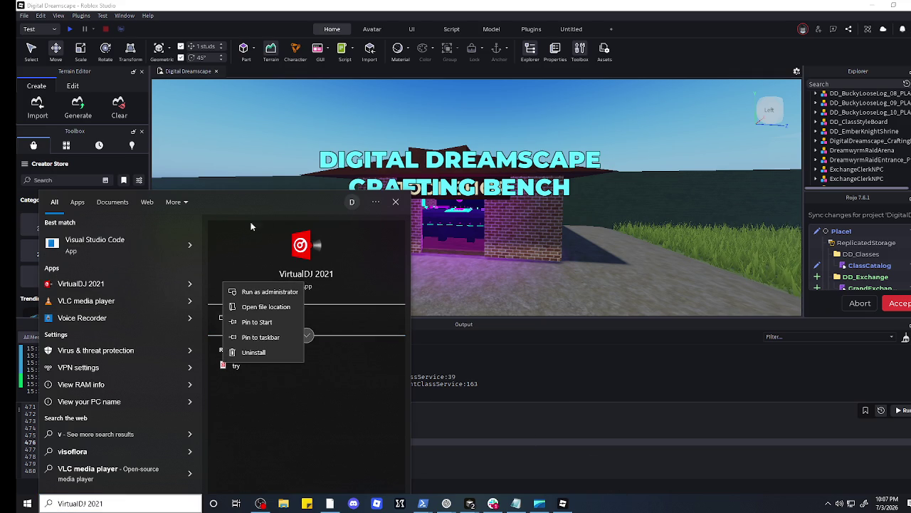
click(262, 337)
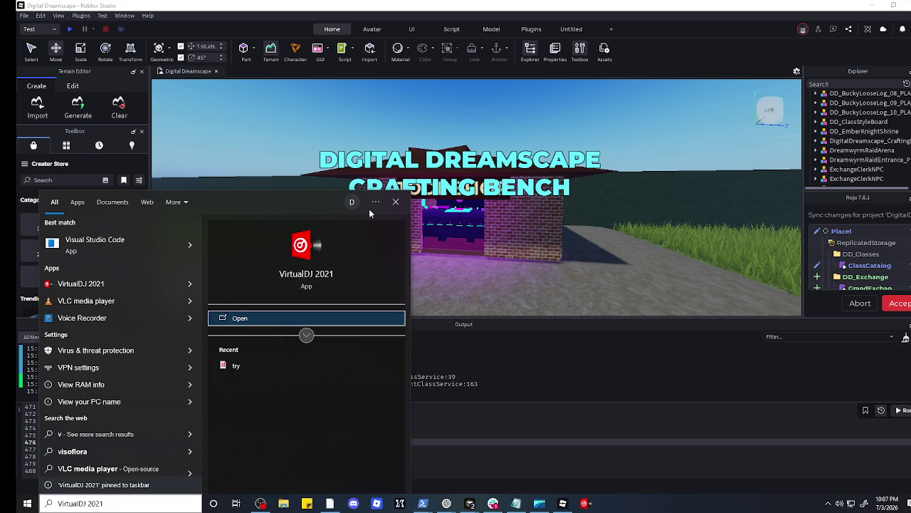
click(396, 201)
scroll(415, 286, down, 2)
scroll(414, 286, up, 2)
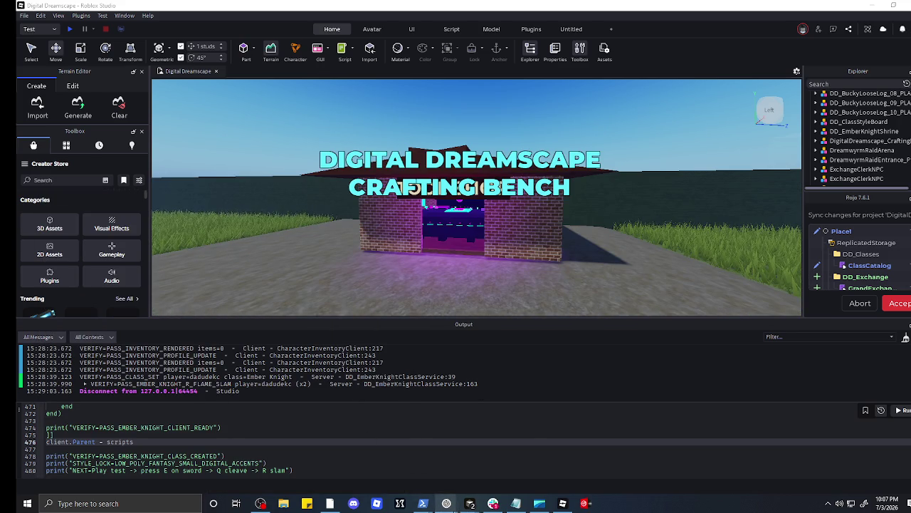
Step: Return to ChatGPT and follow its streaming reply about a Command Bar install adding !teamraid and !leaveraid
mouse_move(446, 503)
click(480, 470)
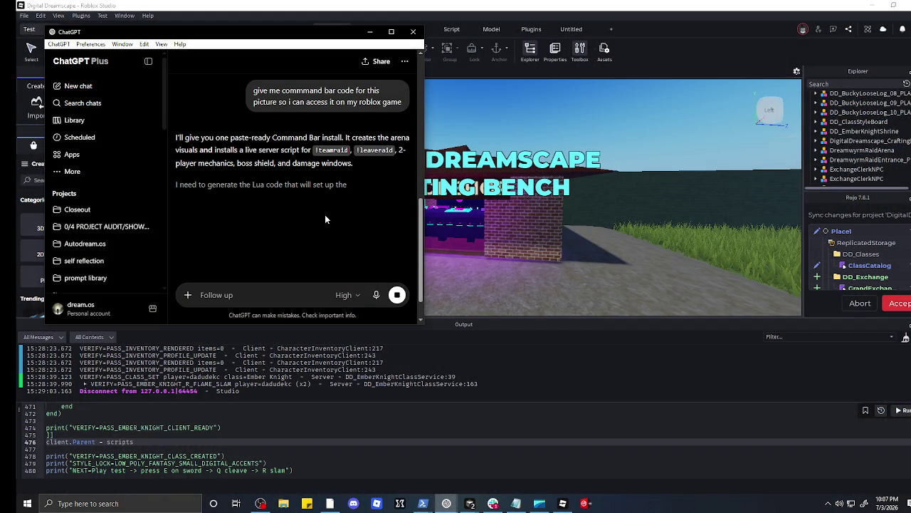
scroll(320, 216, down, 1)
scroll(321, 216, up, 2)
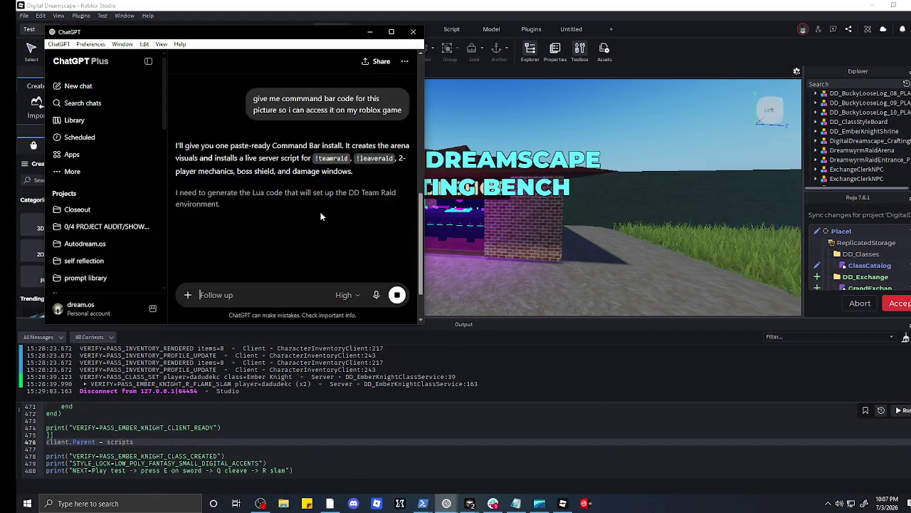
scroll(321, 216, down, 2)
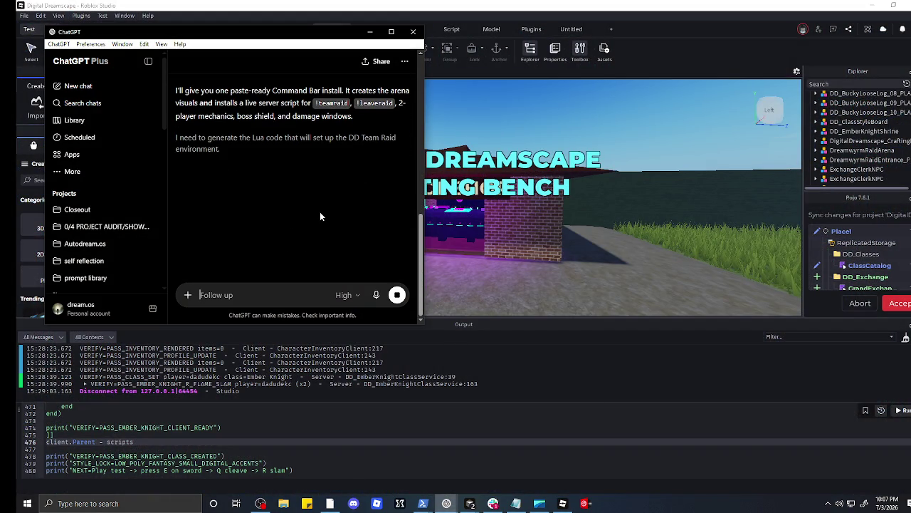
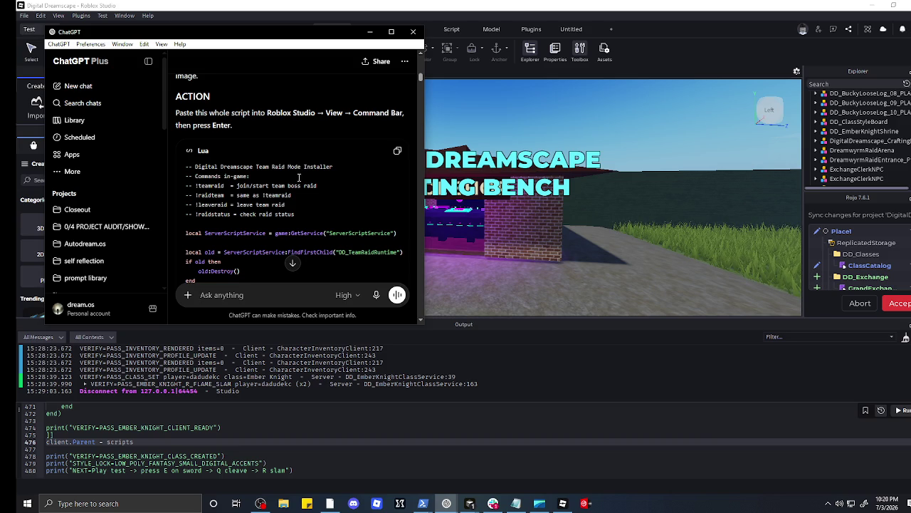
Step: Copy ChatGPT's Team Raid Mode Lua installer over the old Studio script and run it
click(398, 150)
scroll(260, 434, down, 1)
click(233, 471)
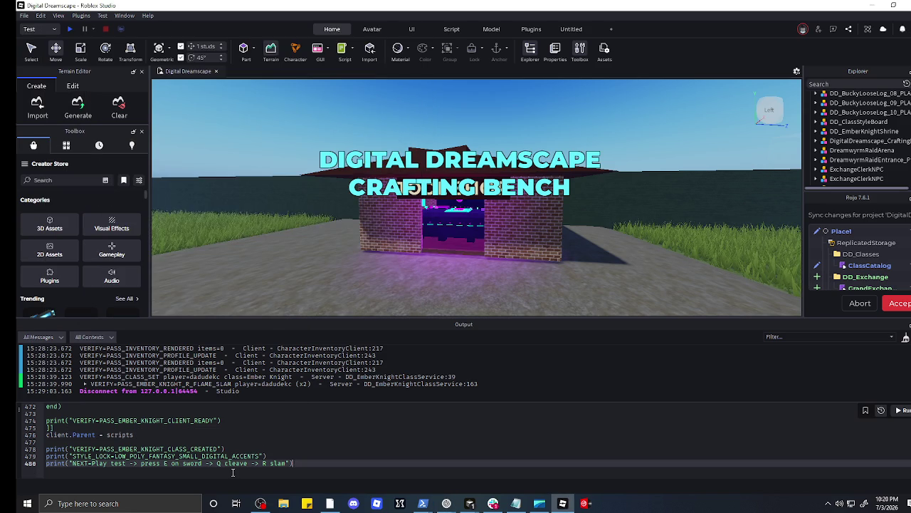
right_click(333, 466)
click(352, 440)
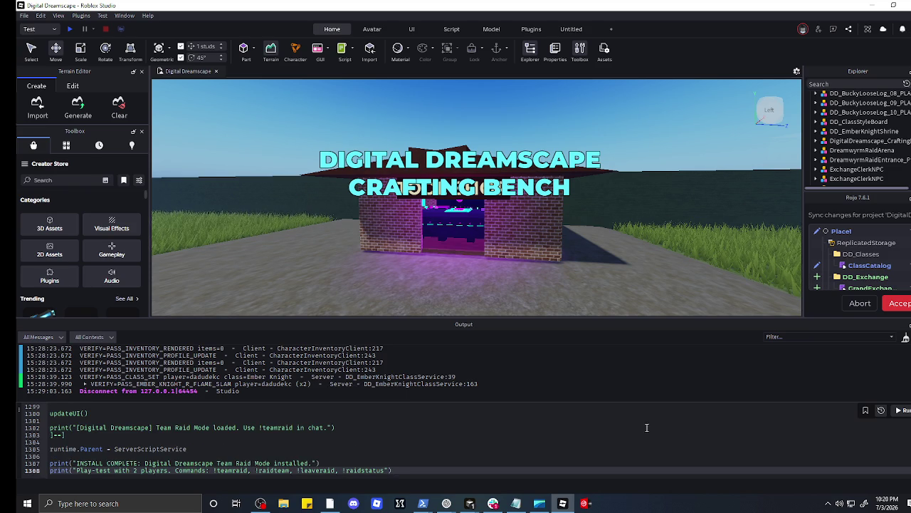
click(898, 410)
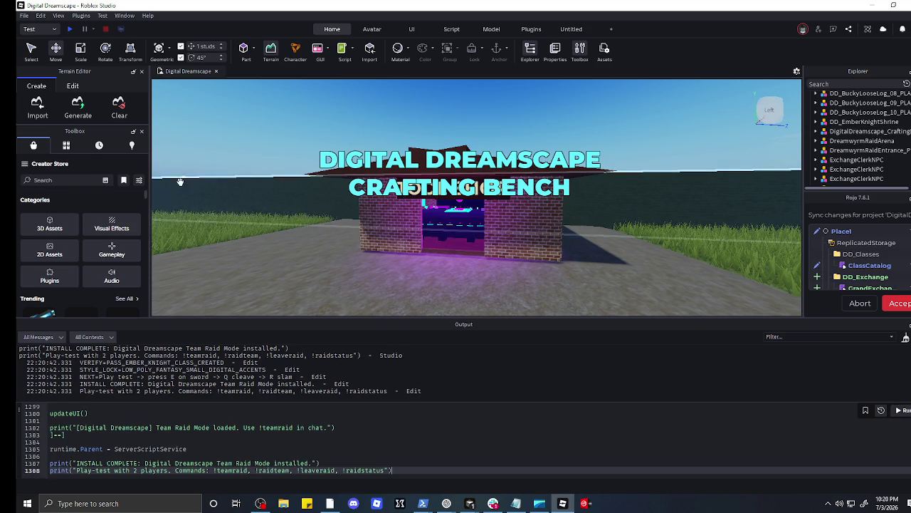
scroll(186, 175, down, 5)
key(d)
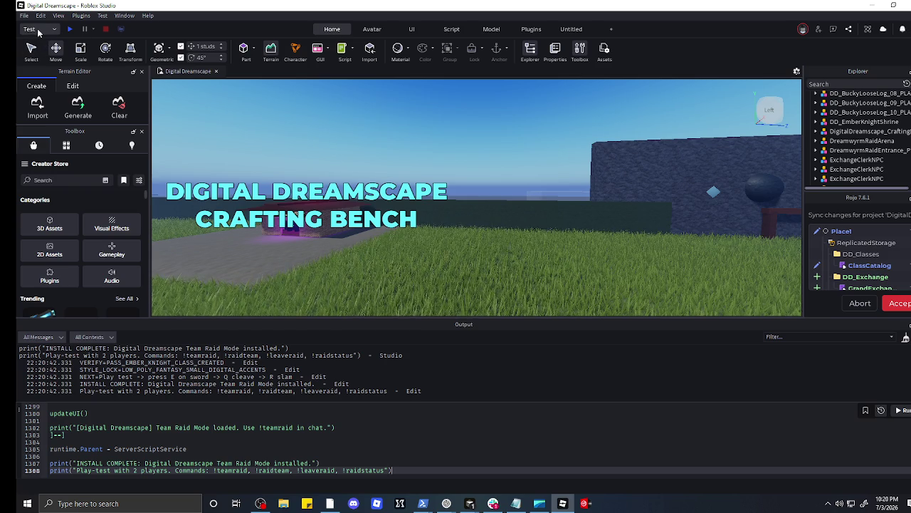
Step: Start a play-test and send !teamraid in the in-game chat to join the raid
click(72, 30)
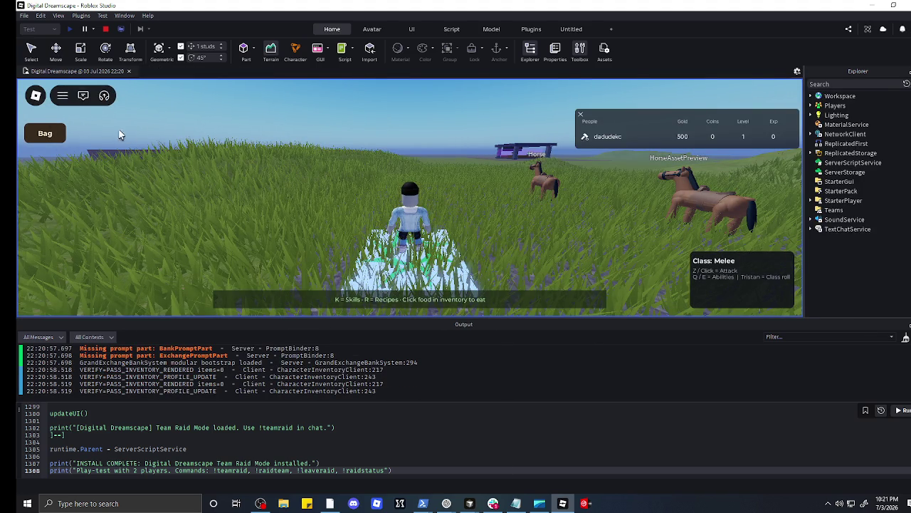
click(84, 96)
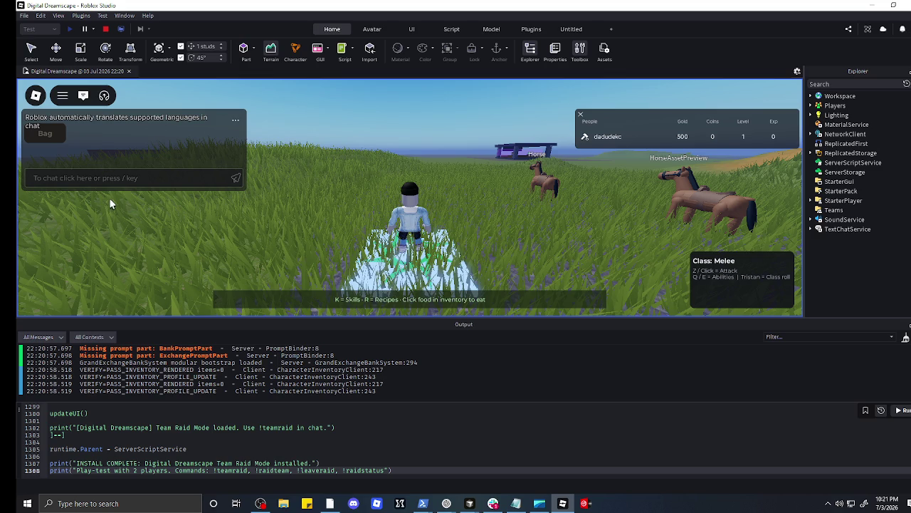
click(119, 177)
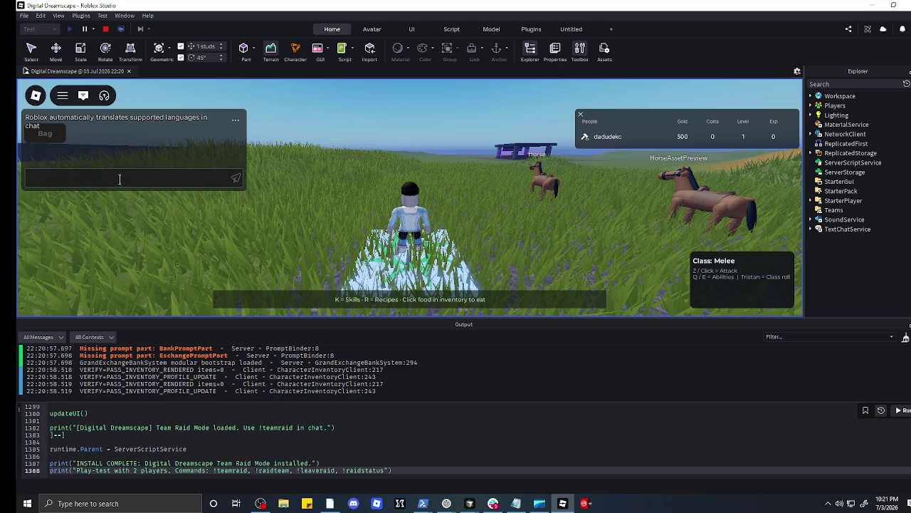
text(!t)
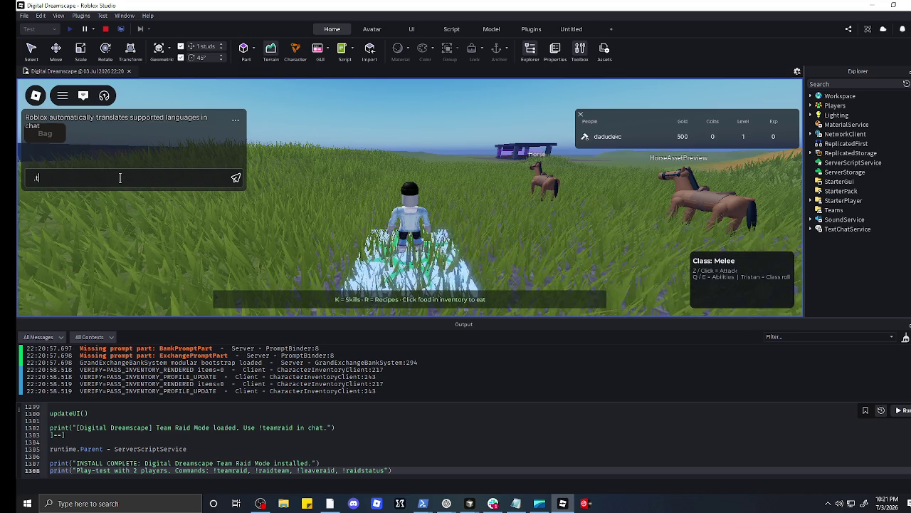
key(BackSpace)
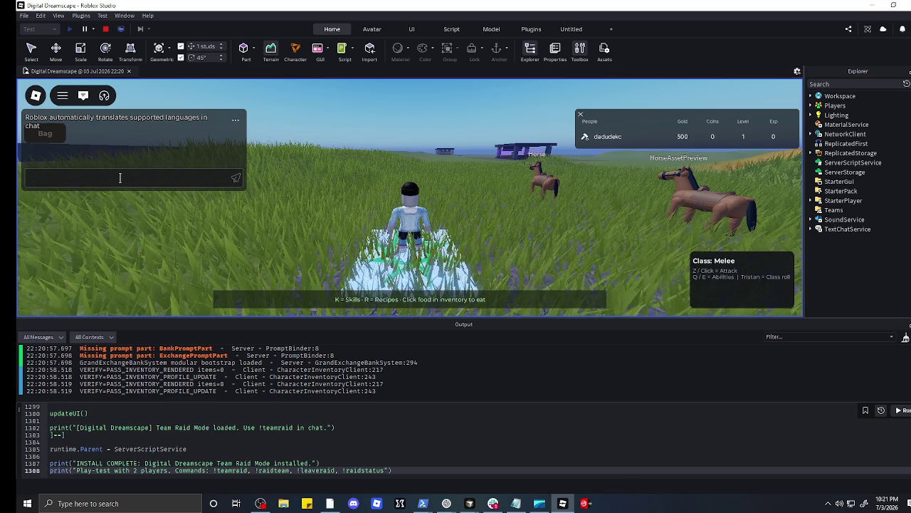
text(!team)
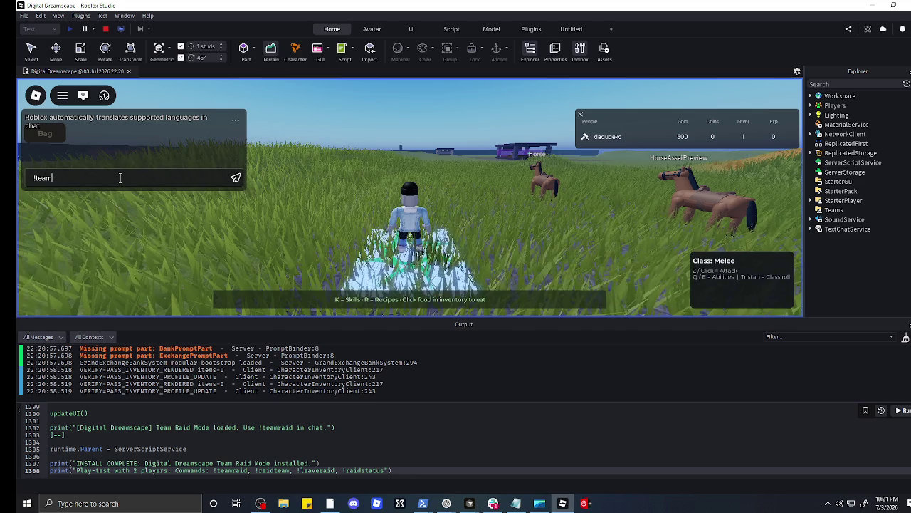
text(raid)
key(Return)
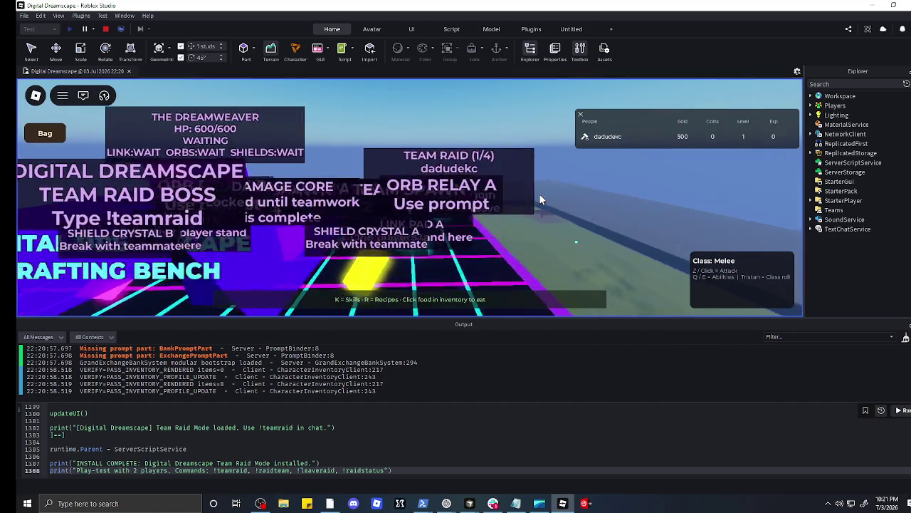
Step: Close the People leaderboard and snip a screenshot of the game view
click(579, 114)
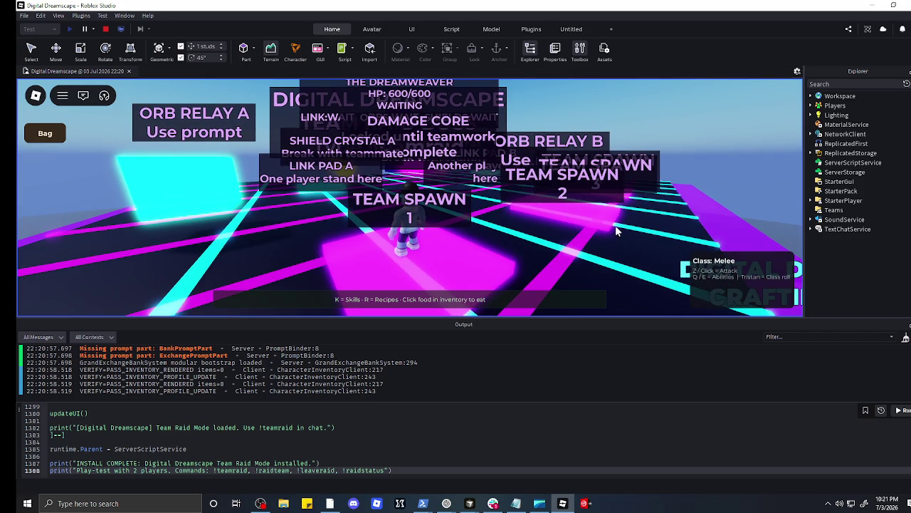
key(super+shift+s)
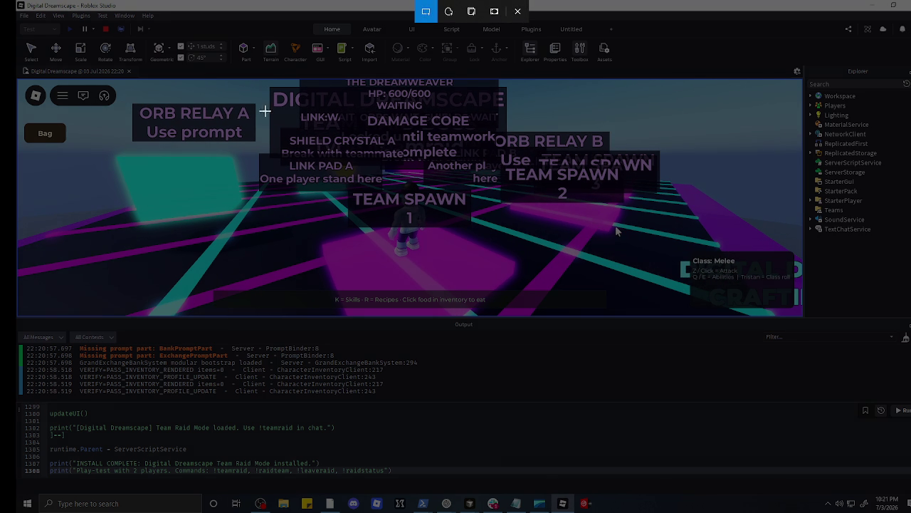
mouse_move(16, 77)
mouse_down()
mouse_move(423, 286)
mouse_move(738, 332)
mouse_move(804, 317)
mouse_move(910, 319)
mouse_up()
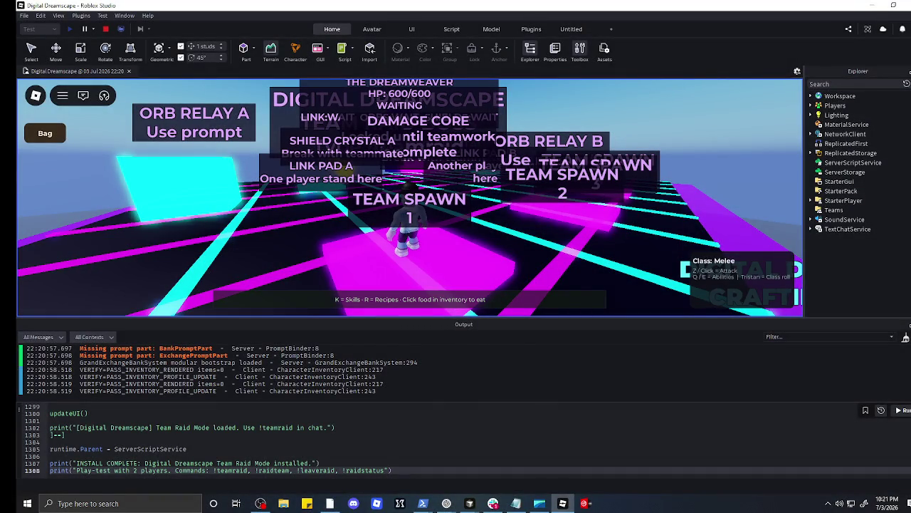
Step: Move the camera around the Team Spawn pads and snip the raid arena view again
drag(611, 295, 580, 252)
scroll(579, 253, down, 5)
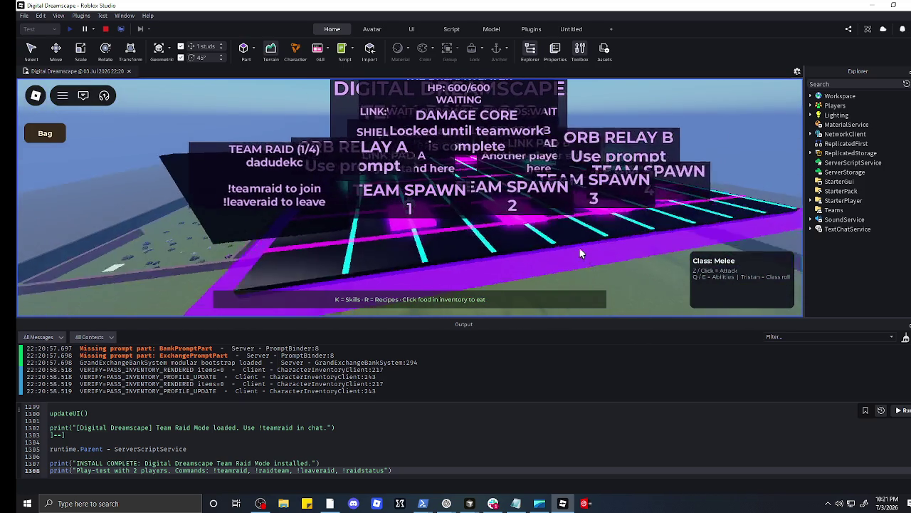
key(w)
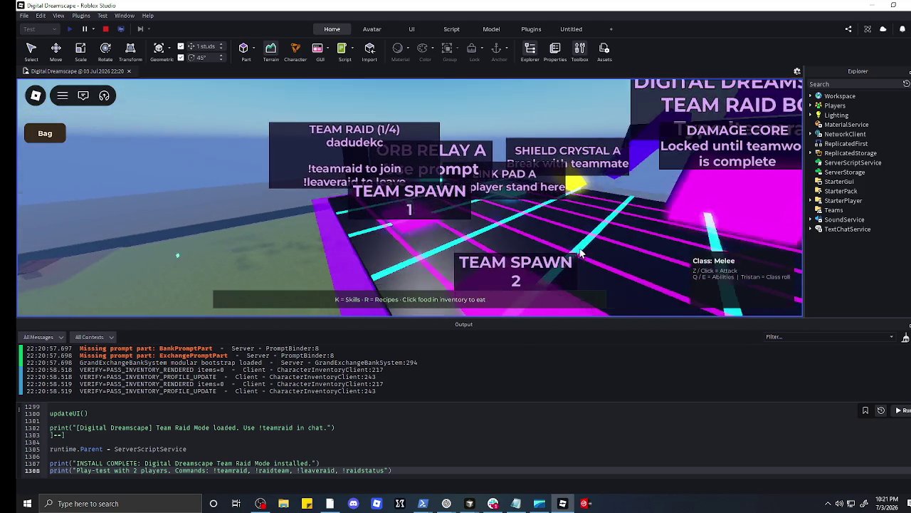
key(w)
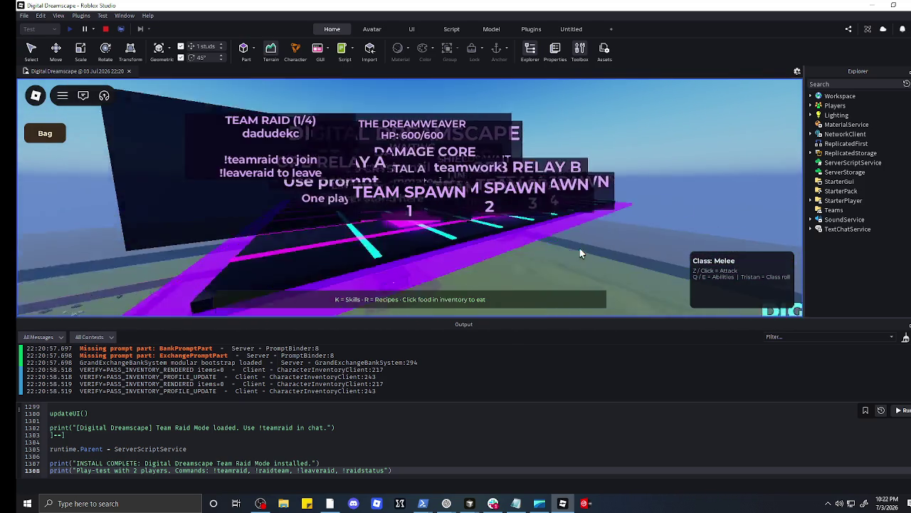
key(w)
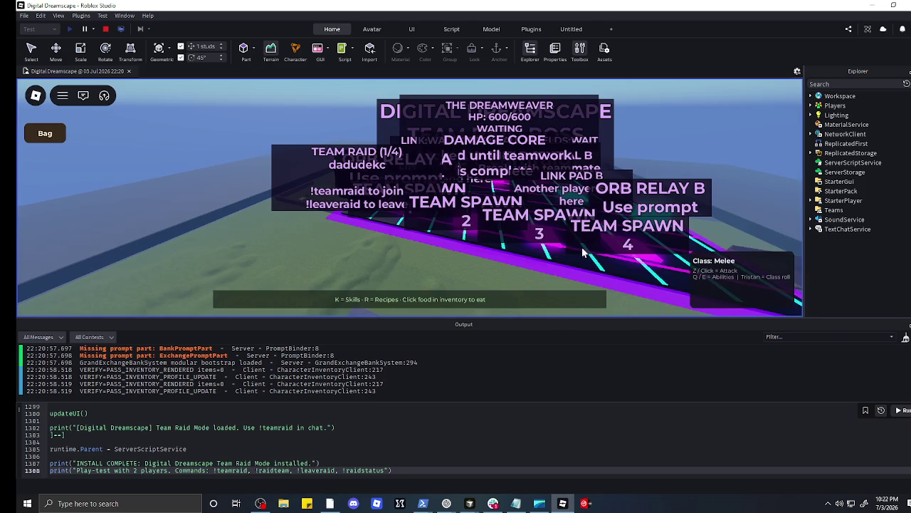
key(s)
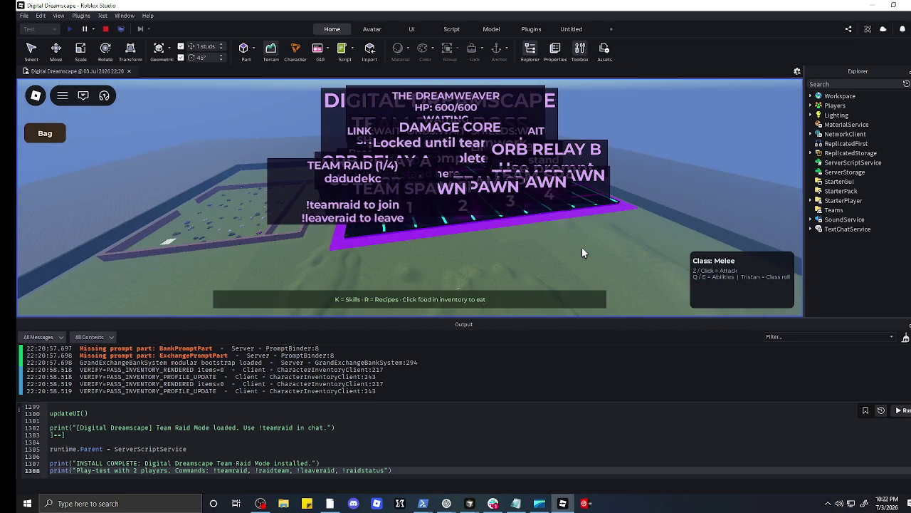
key(w)
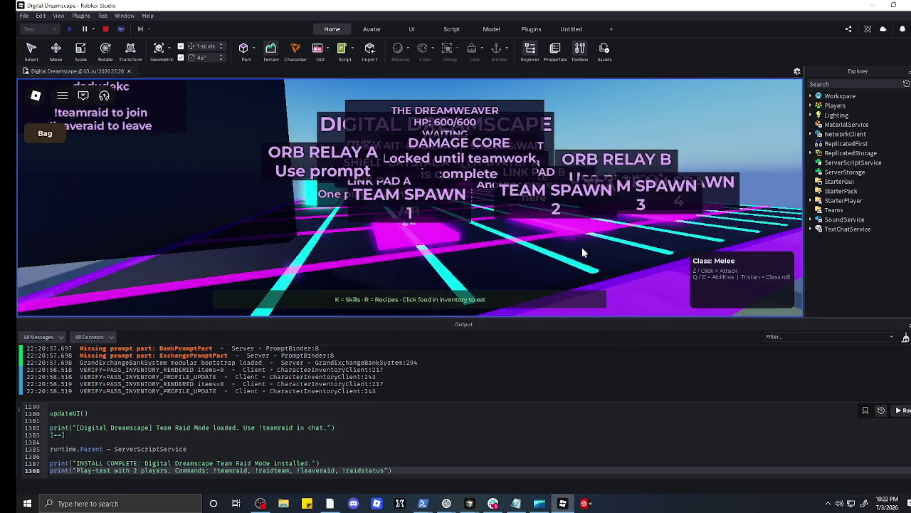
key(s)
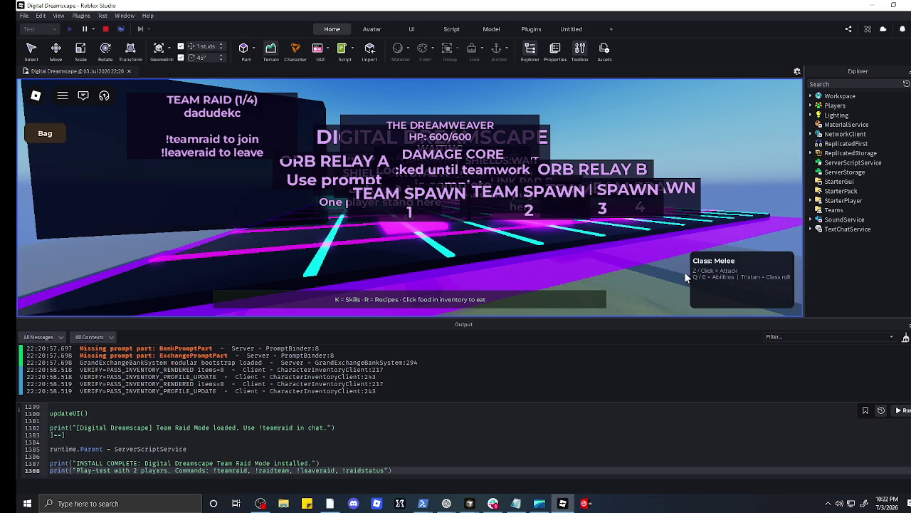
key(super+shift+s)
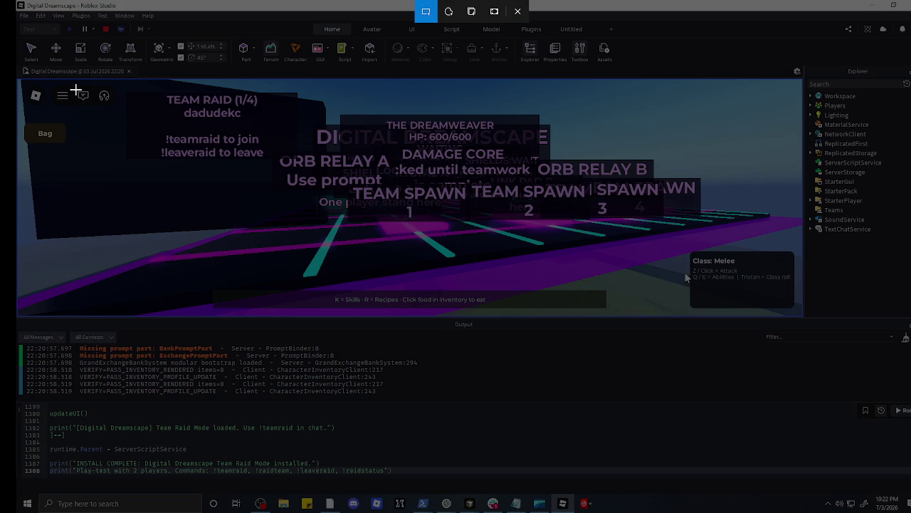
mouse_move(16, 70)
mouse_down()
mouse_move(368, 323)
mouse_move(793, 331)
mouse_move(876, 311)
mouse_move(910, 318)
mouse_up()
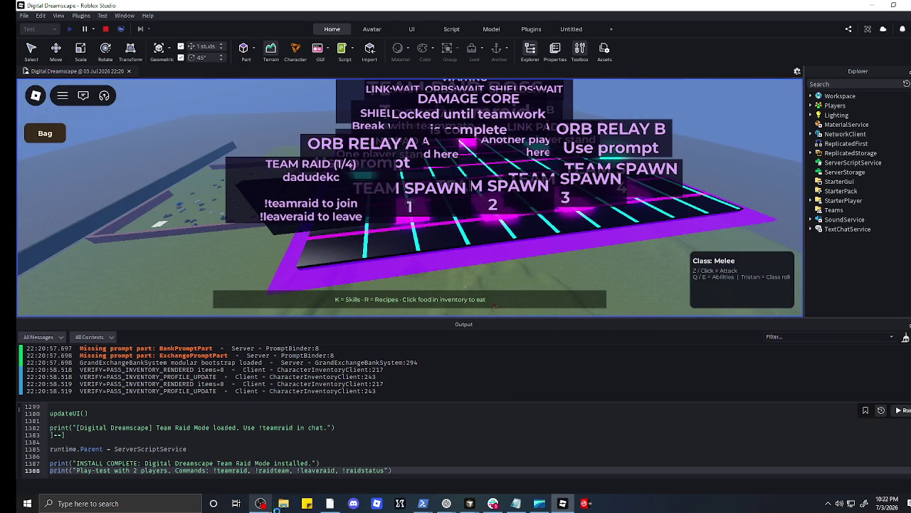
Step: Attach the arena screenshot in ChatGPT and complain that the labels cover everything, hiding the boss
mouse_move(449, 503)
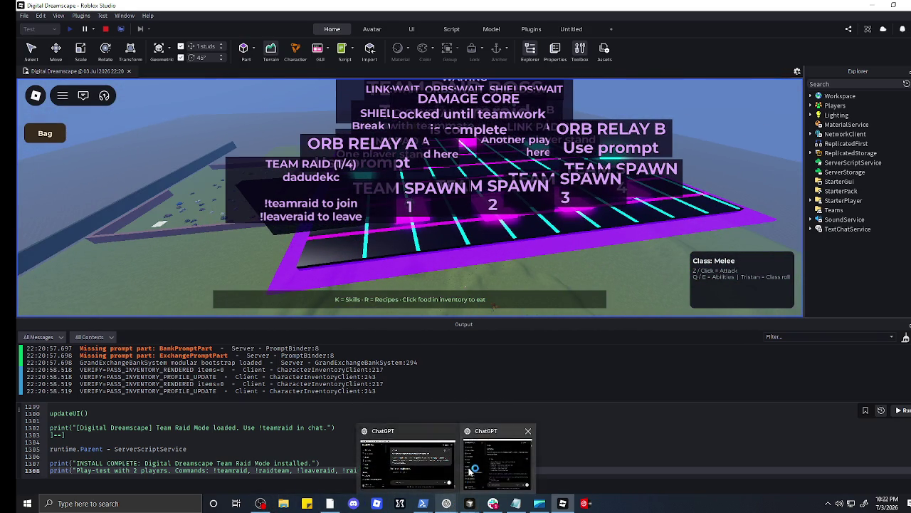
click(470, 471)
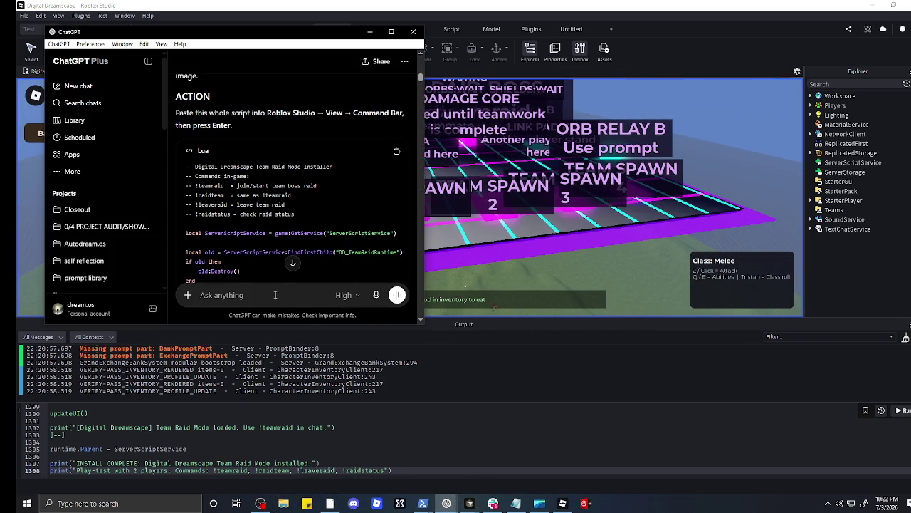
key(ctrl+v)
text(i do not like )
text(it ty)
text(wo)
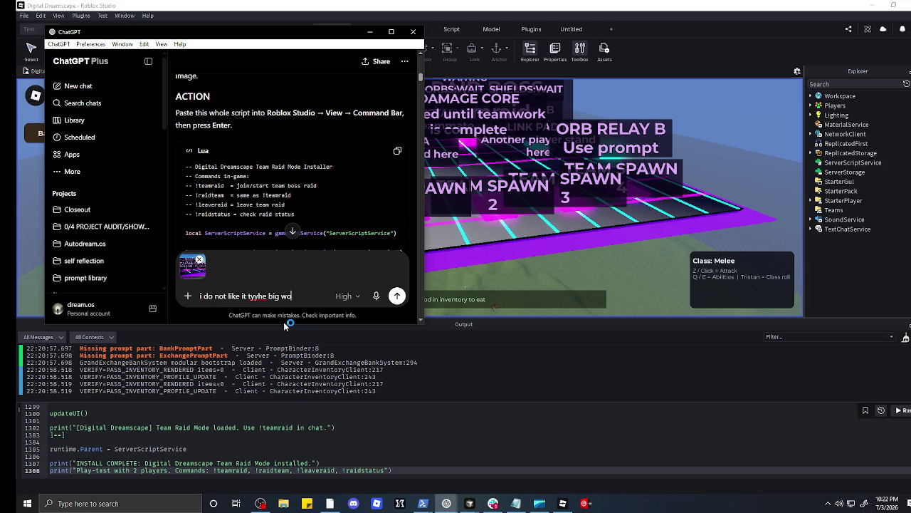
text(rds are covering ever)
text(yth)
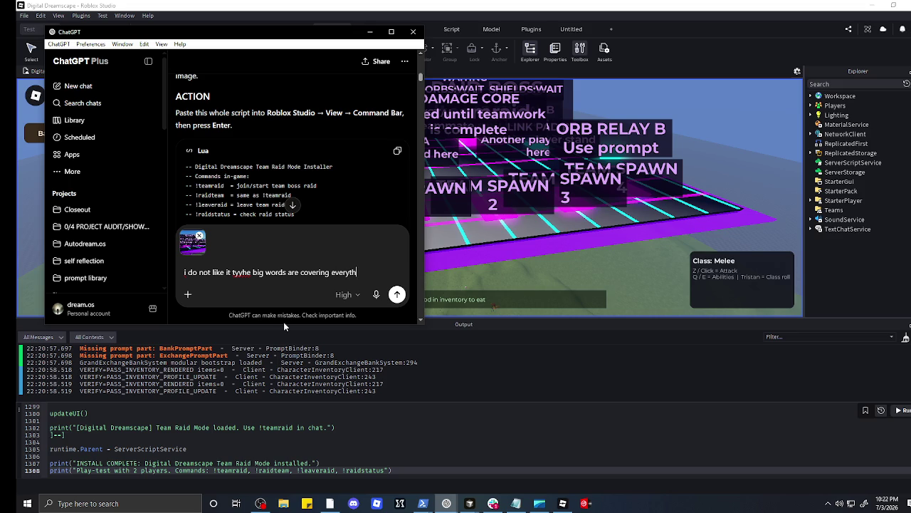
text(ing cant even sa)
text(e wja)
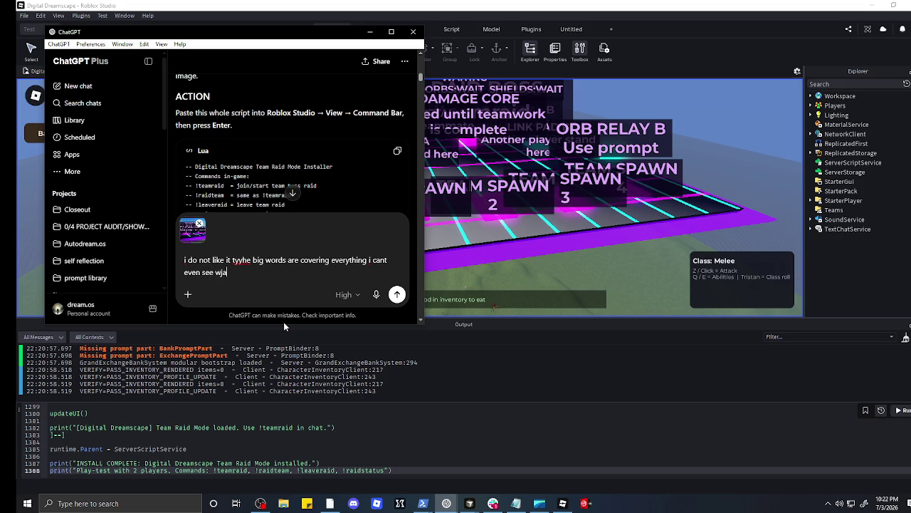
text(ythat the boss )
text(lo)
text(like and also)
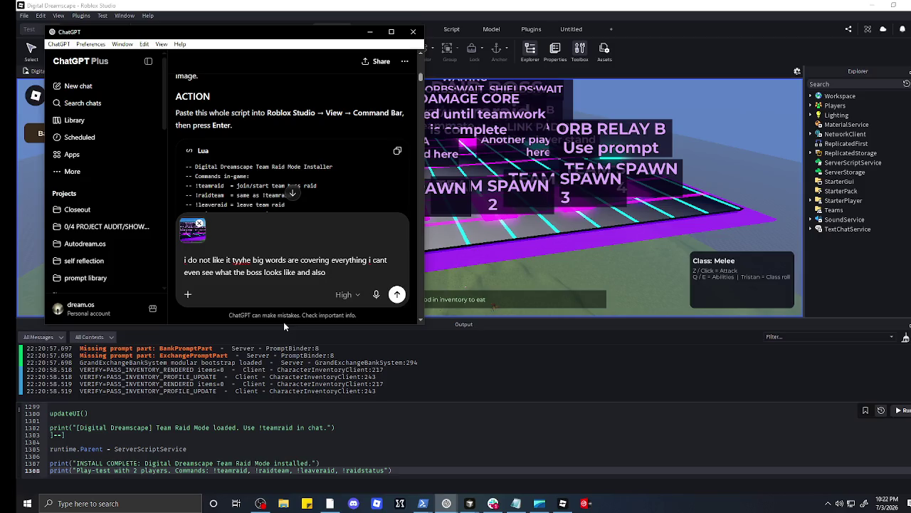
text( this should not be a )
text( ply)
text(uer)
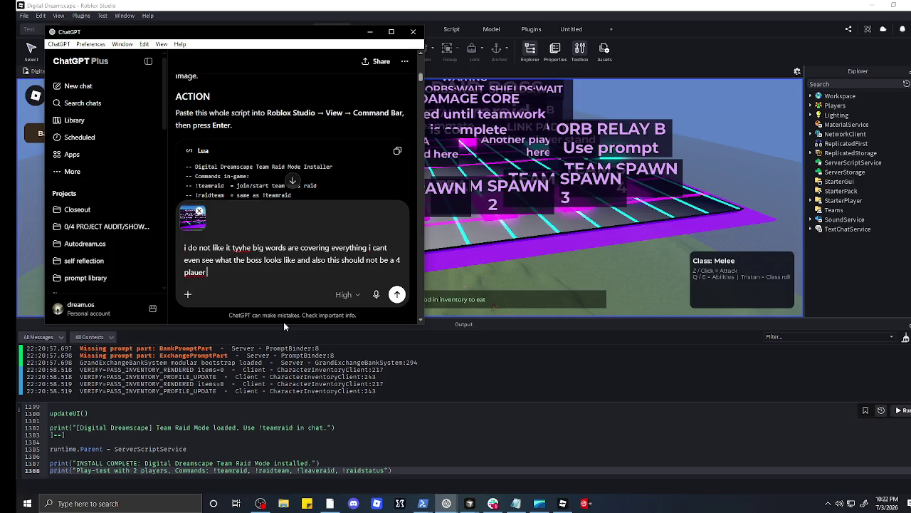
text(yer raid )
text(lets start w)
text(ith)
text( player )
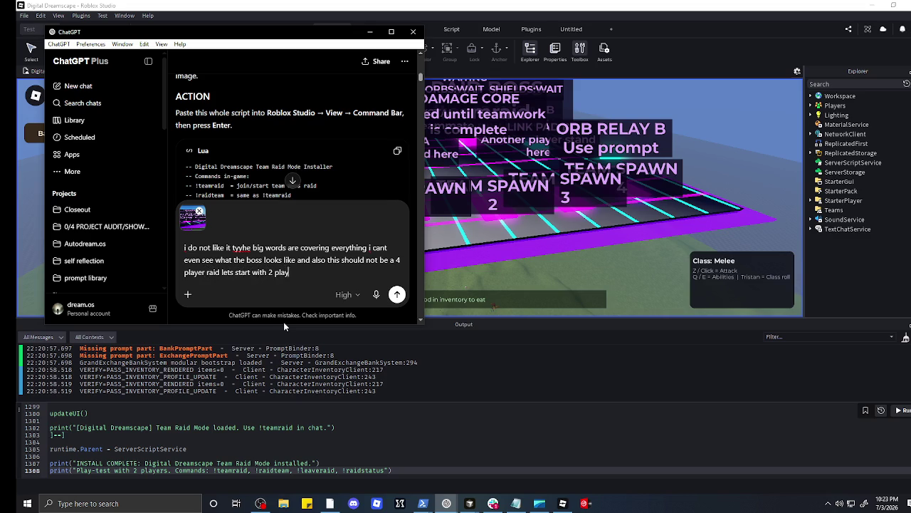
text(d a)
text(nd i thought)
text( the )
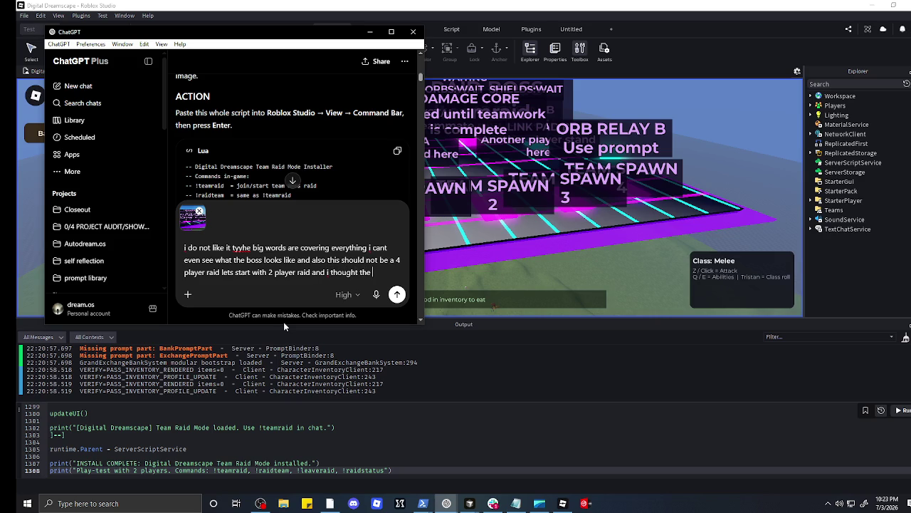
text(2 player mode )
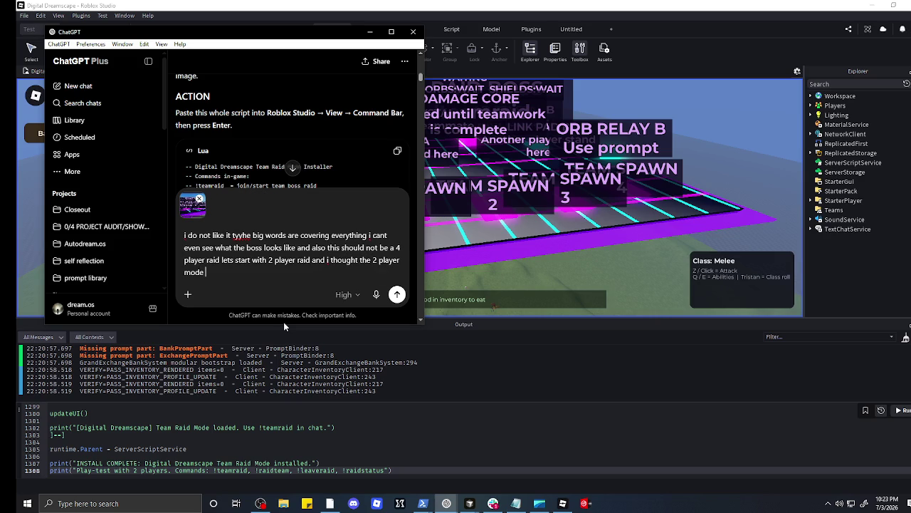
text(woul)
text(d be with the sam)
text(e )
text(boss)
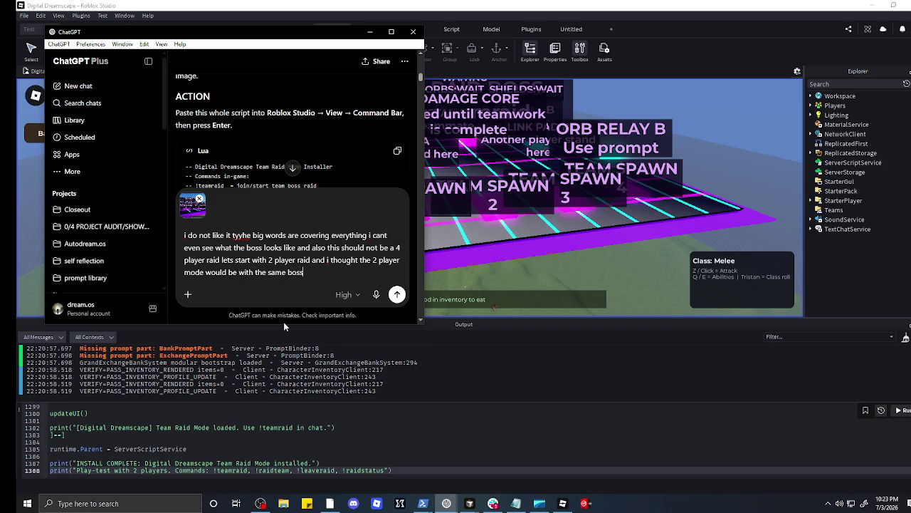
text( we had at first)
text(. but we just)
text( needing to)
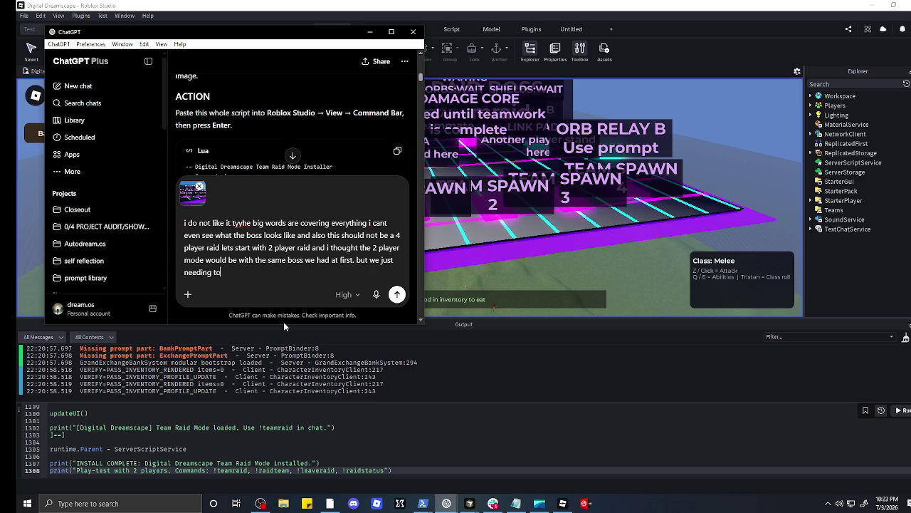
text( add a team )
text(mode basicall)
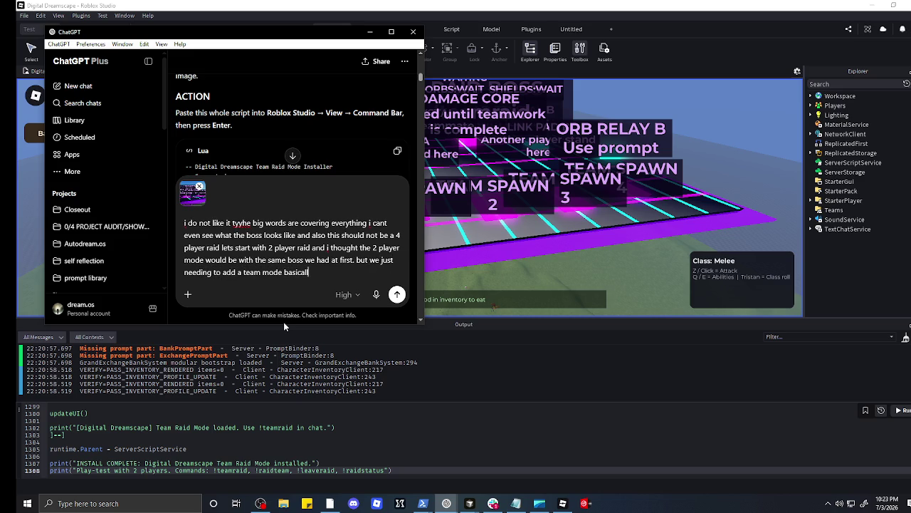
text(ly every mo)
text(de )
text(ve)
text( is teamwork)
text( and)
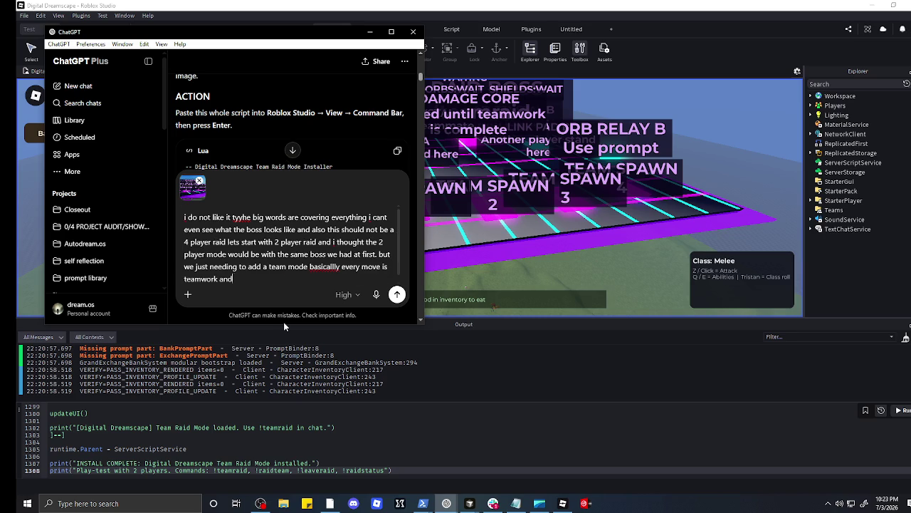
text( everyone has a)
key(BackSpace)
key(BackSpace)
key(BackSpace)
key(BackSpace)
key(BackSpace)
key(BackSpace)
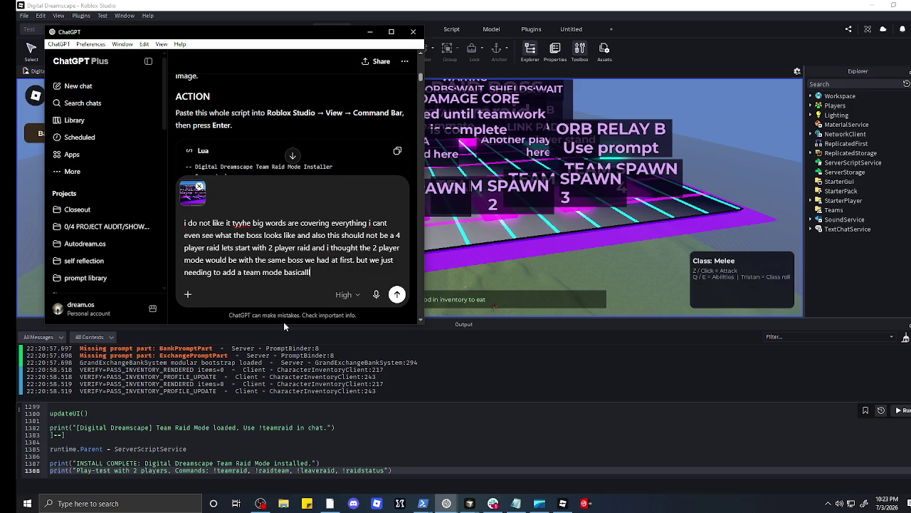
Step: Add a request that two players hold together to damage the boss, and send it
text(working to)
text(gethor)
key(BackSpace)
key(BackSpace)
key(BackSpace)
text(er mos)
text(of the figh)
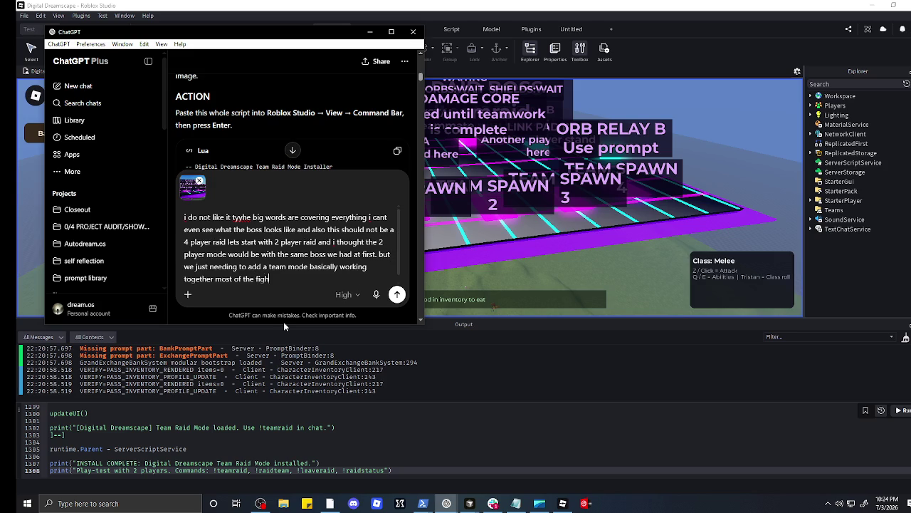
text( . mya)
text(aune)
text(ybe)
text(eeds)
text(two people to)
text(long hold the)
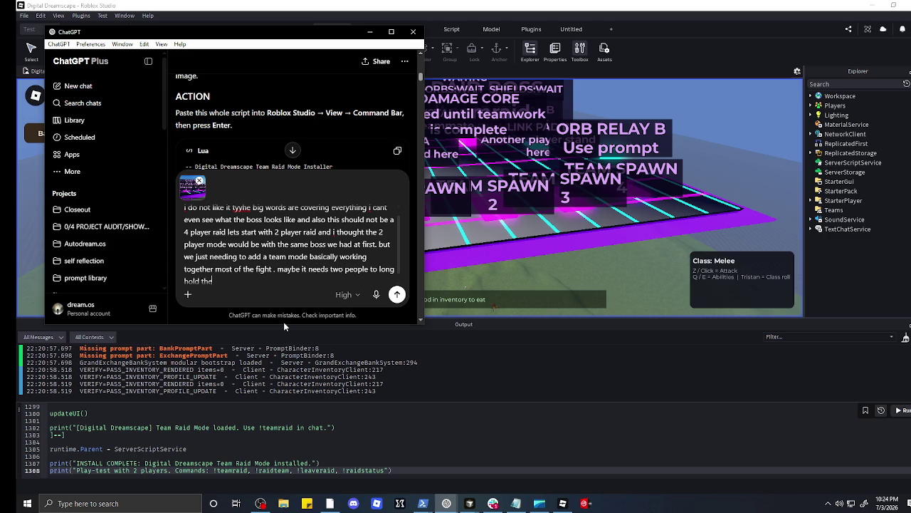
text(oss the samime to dfamad)
text(ge ho)
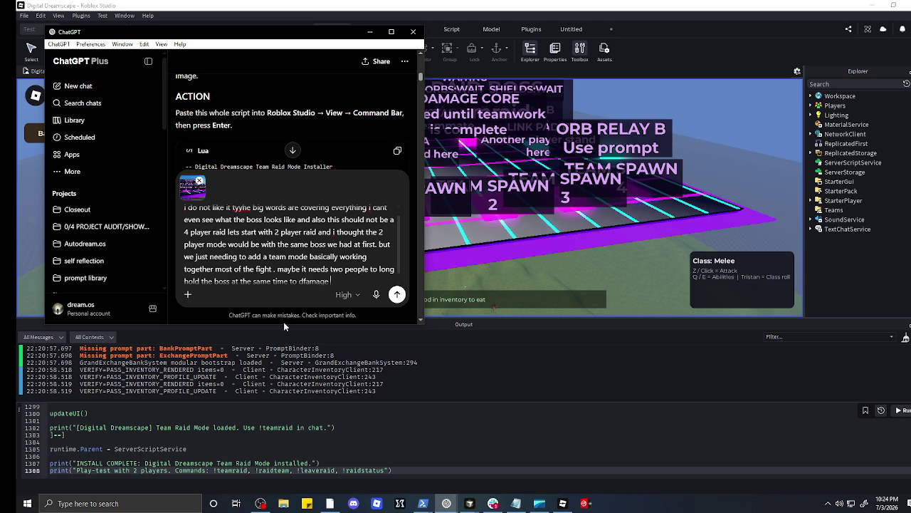
key(BackSpace)
key(BackSpace)
key(BackSpace)
text(im)
key(Return)
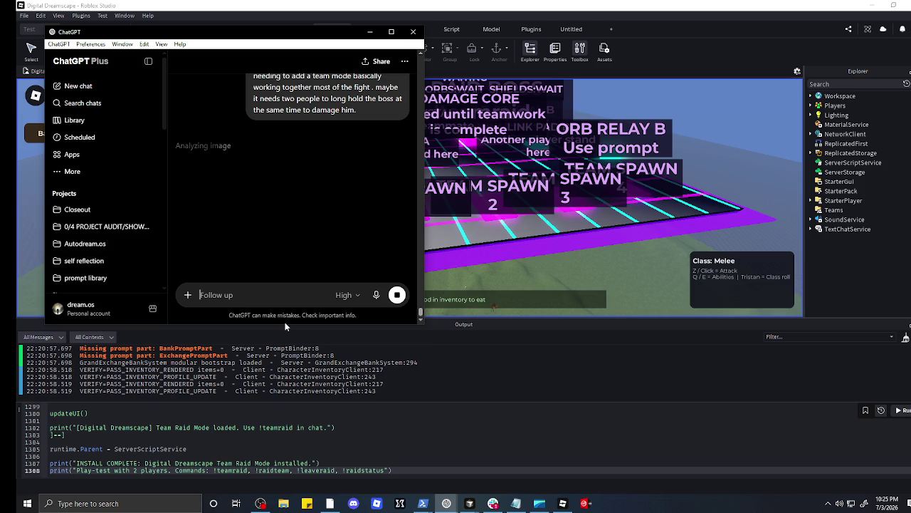
click(370, 32)
Step: Walk across the arena to the Damage Core and try damaging the shielded boss
key(Left)
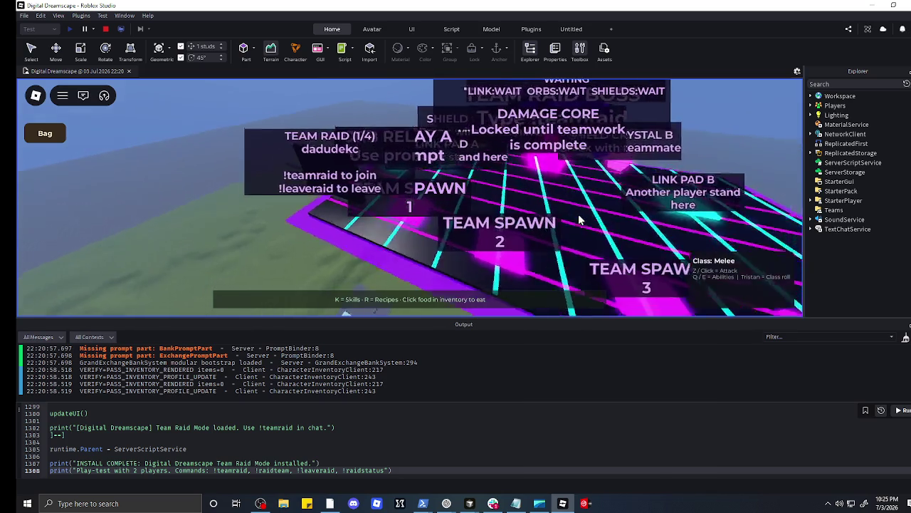
key(Left)
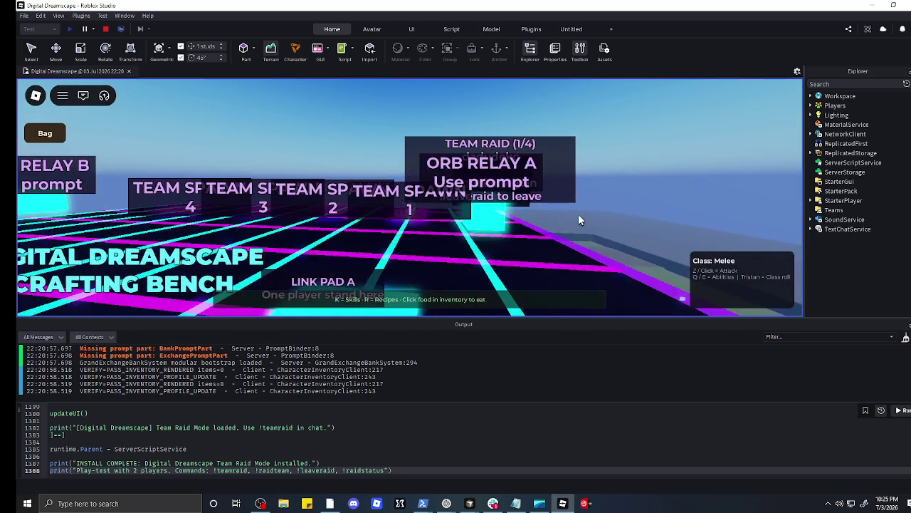
key(Left)
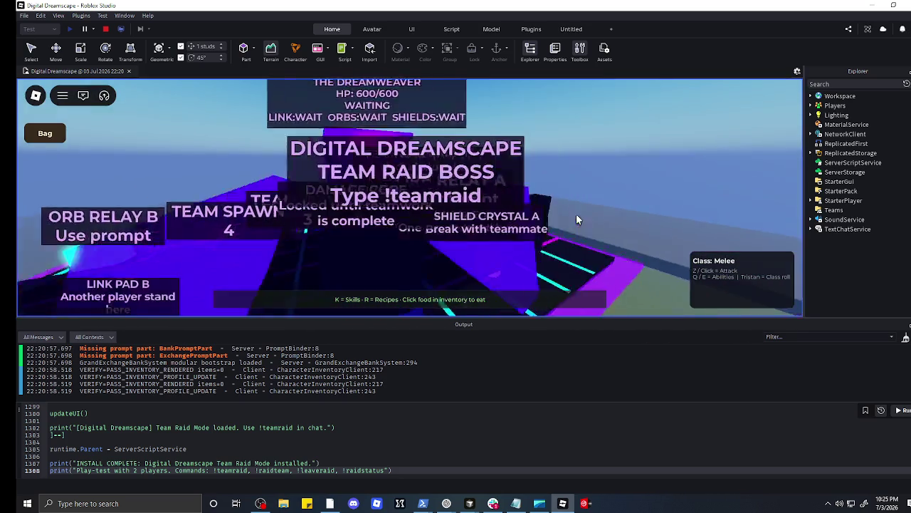
key(Left)
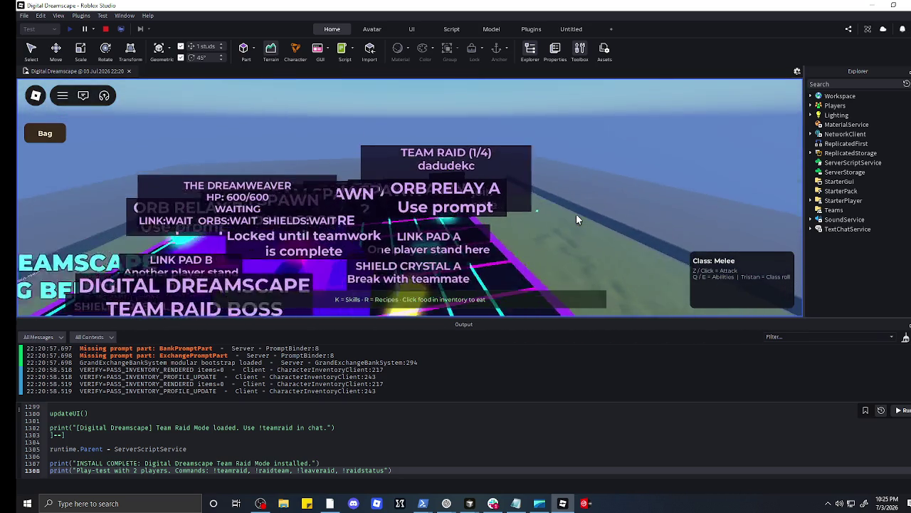
key(w)
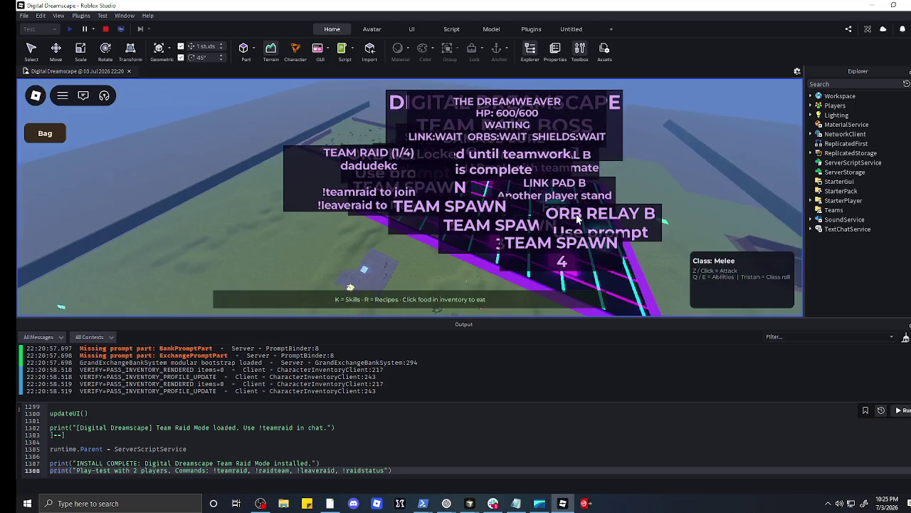
key(Left)
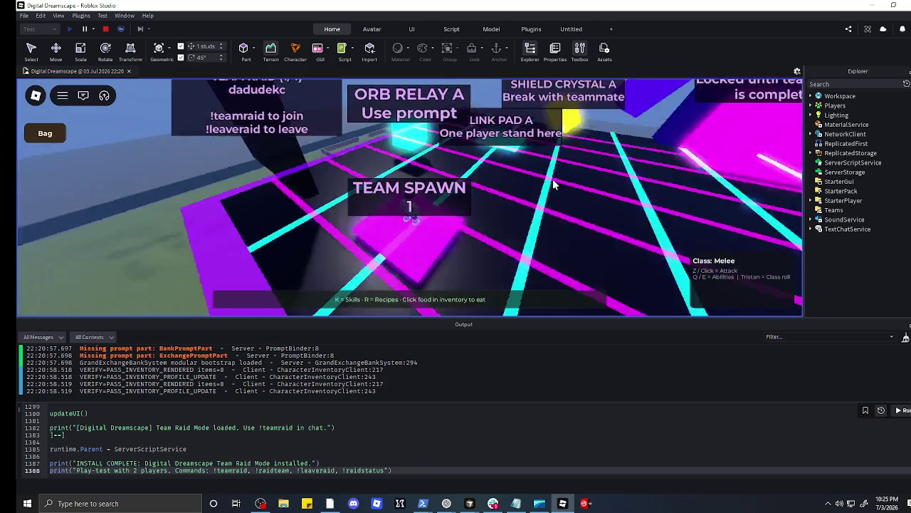
scroll(410, 198, up, 5)
scroll(409, 200, down, 5)
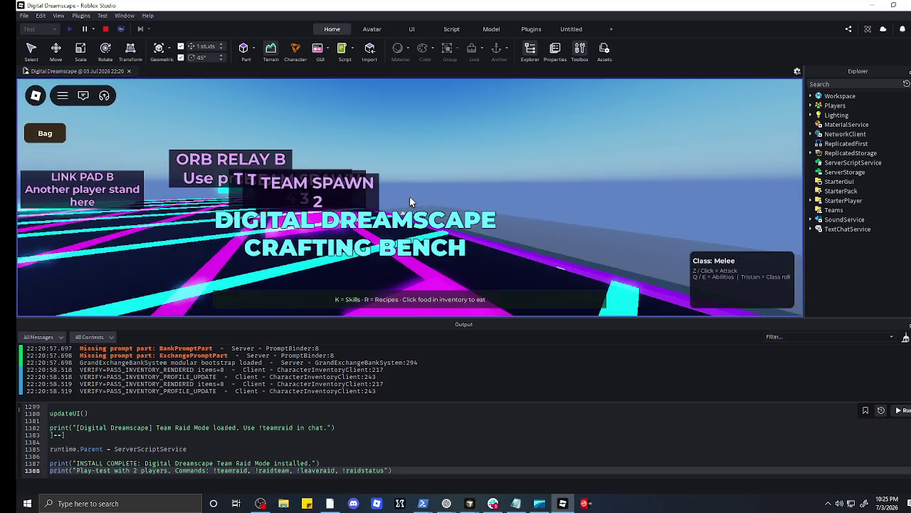
key(Left)
key(w)
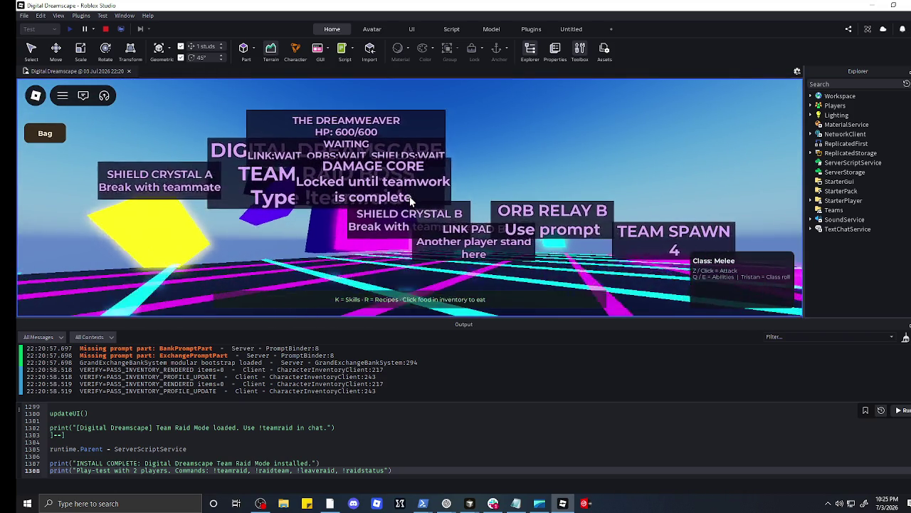
key(w)
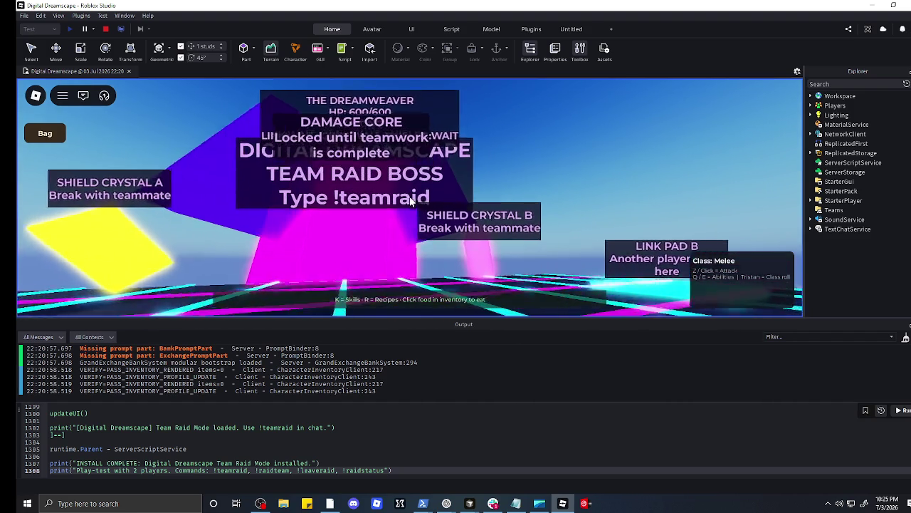
key(w)
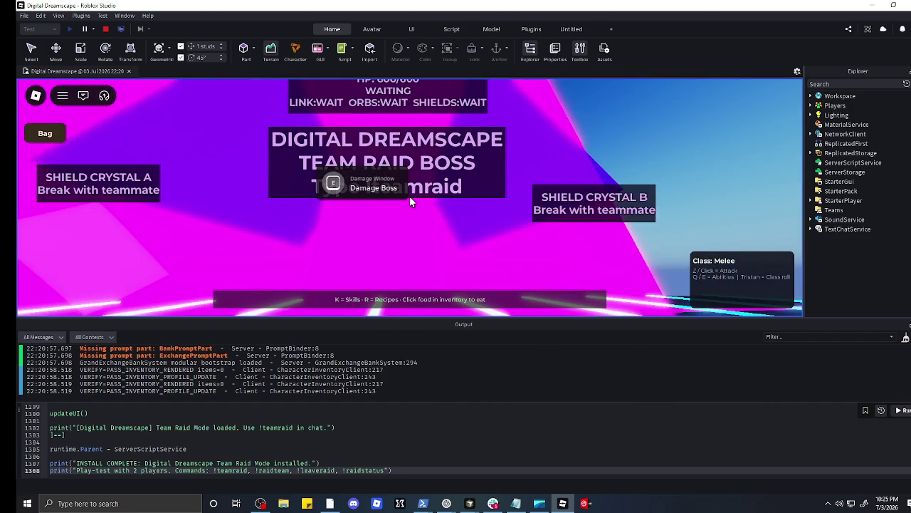
key(e)
key(s)
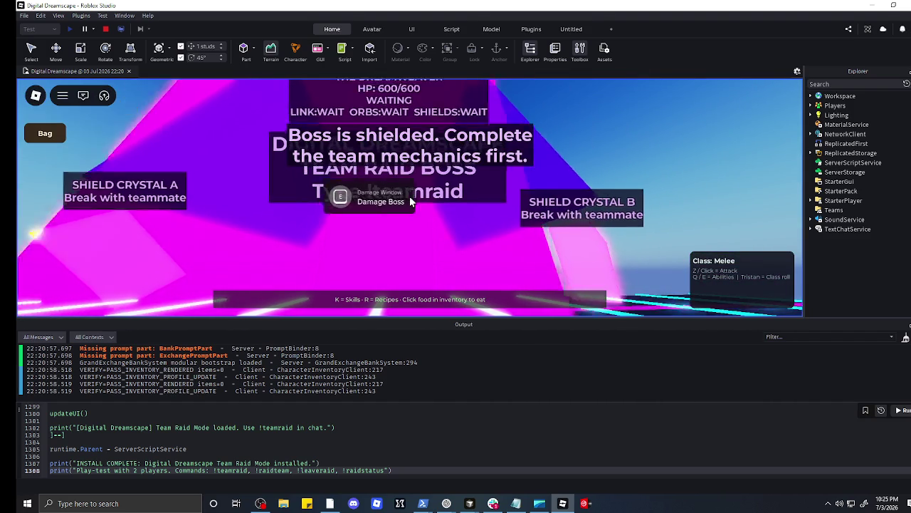
key(s)
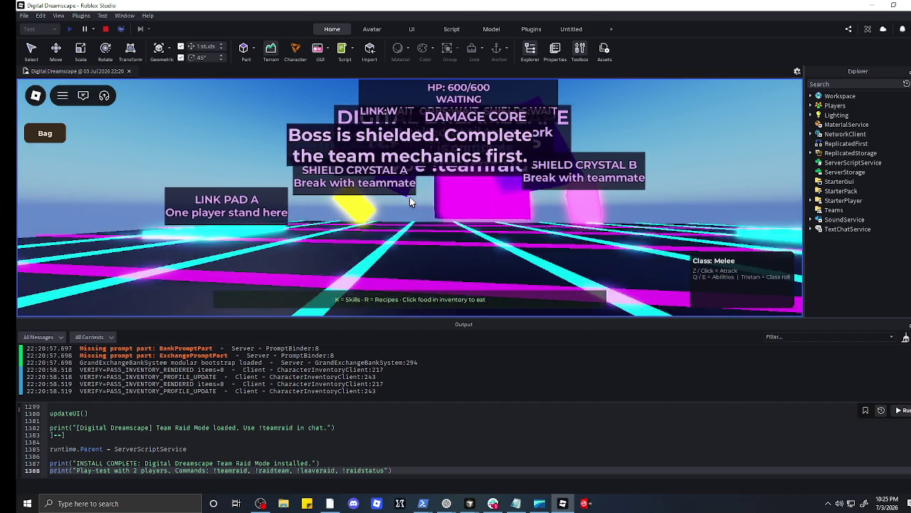
Step: Walk to Shield Crystal A, try to break it, then bring up the in-game menu
key(a)
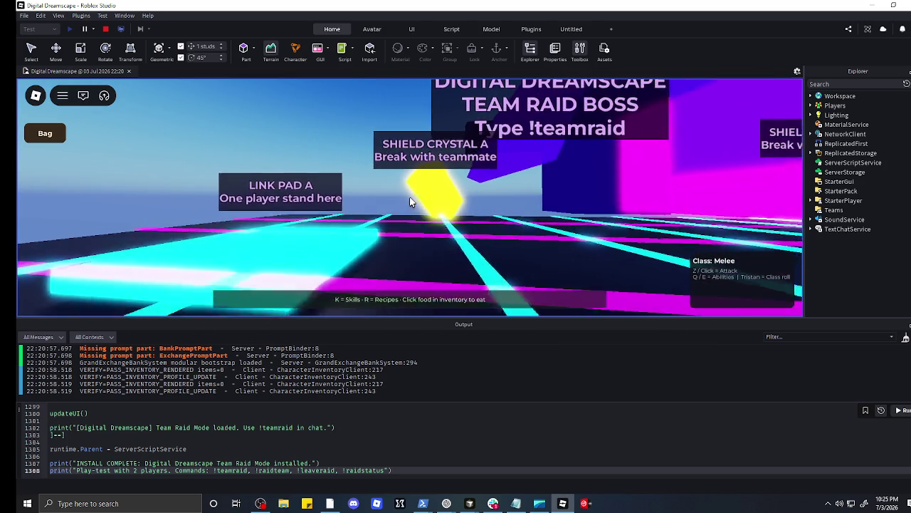
key(w)
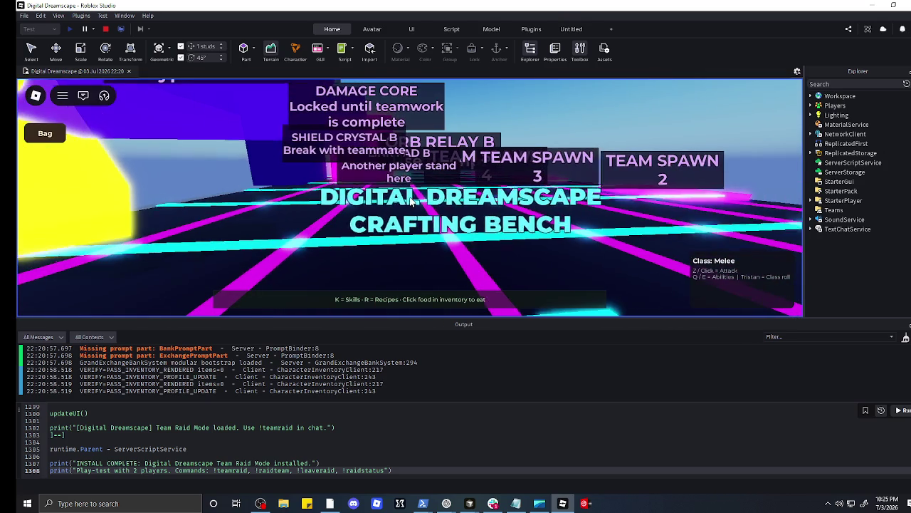
key(a)
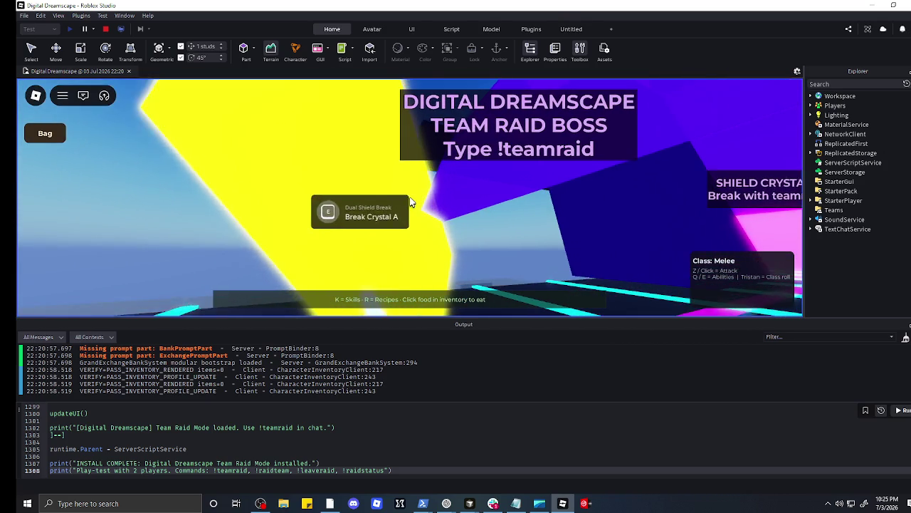
key(e)
key(s)
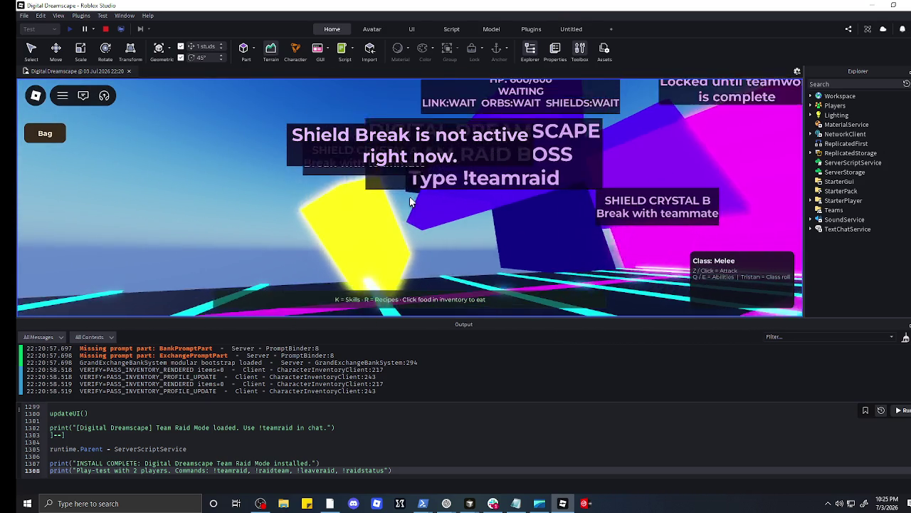
key(d)
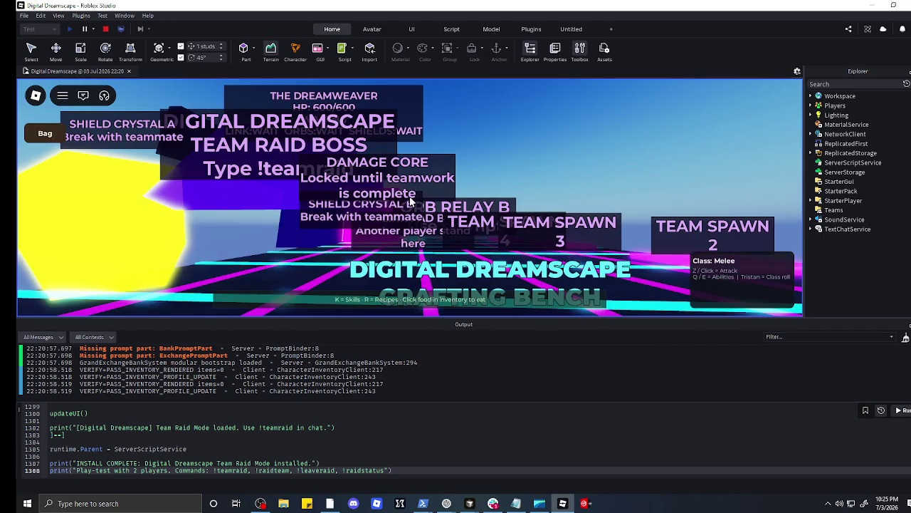
key(a)
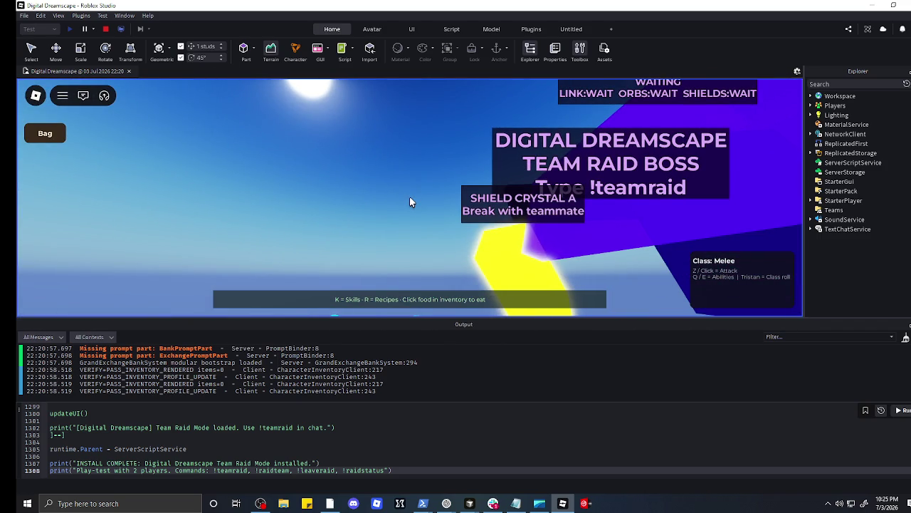
key(Escape)
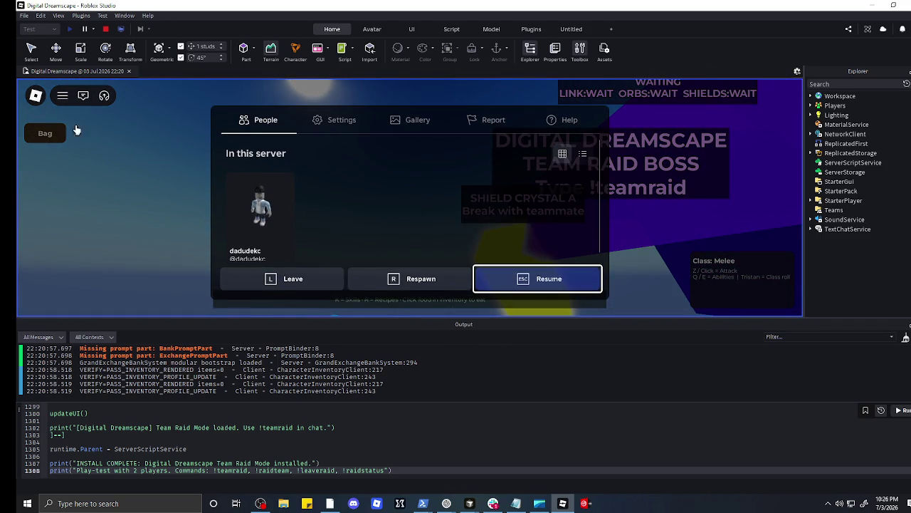
Step: Pause the play-test and confirm Leave to return to editing the place
click(85, 31)
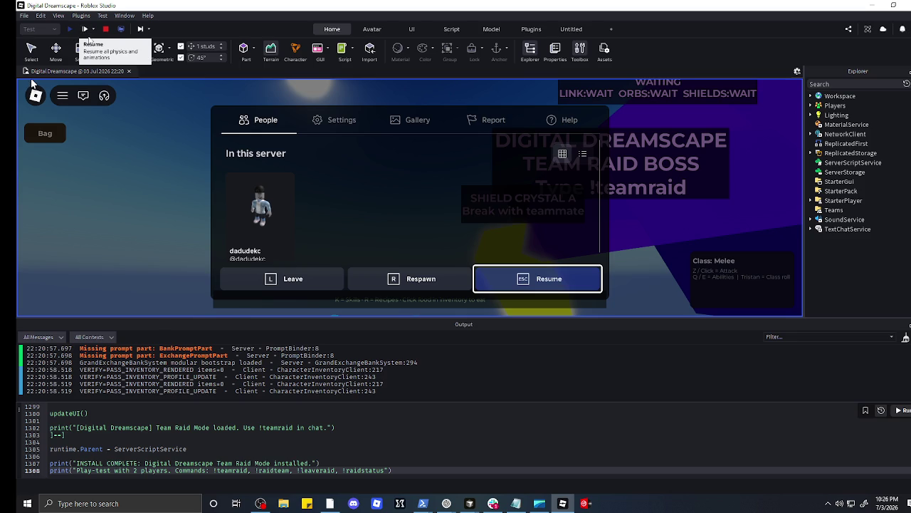
click(318, 280)
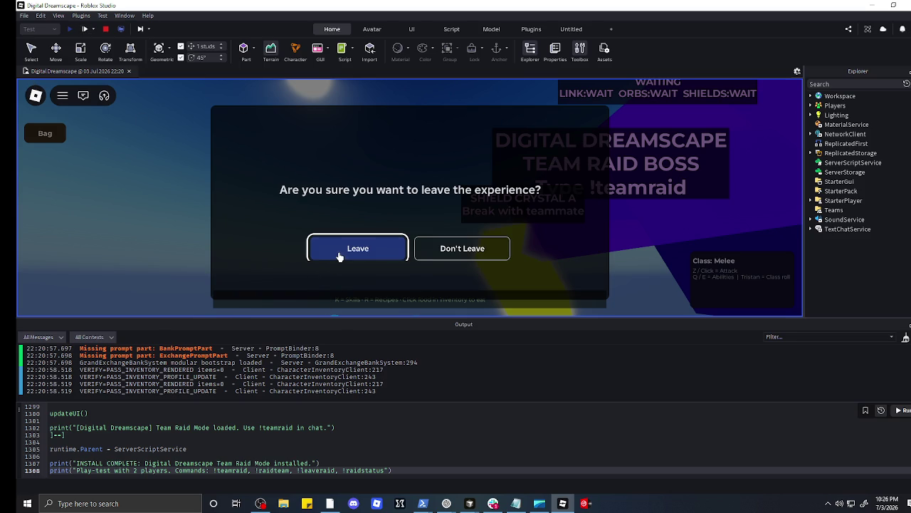
click(340, 256)
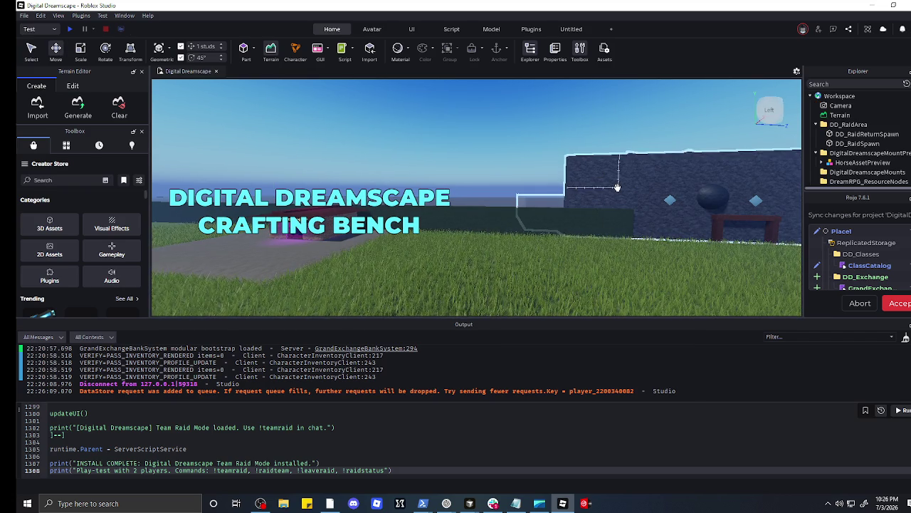
click(498, 234)
key(f)
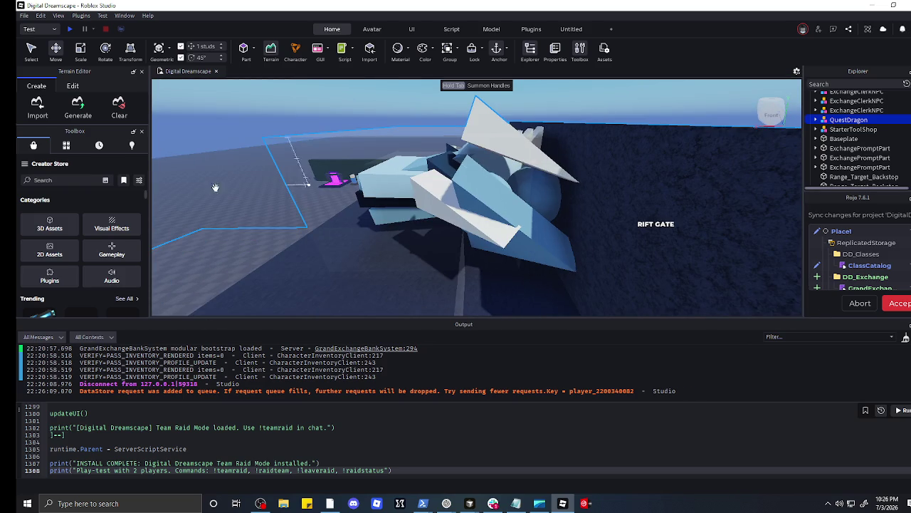
scroll(183, 163, up, 5)
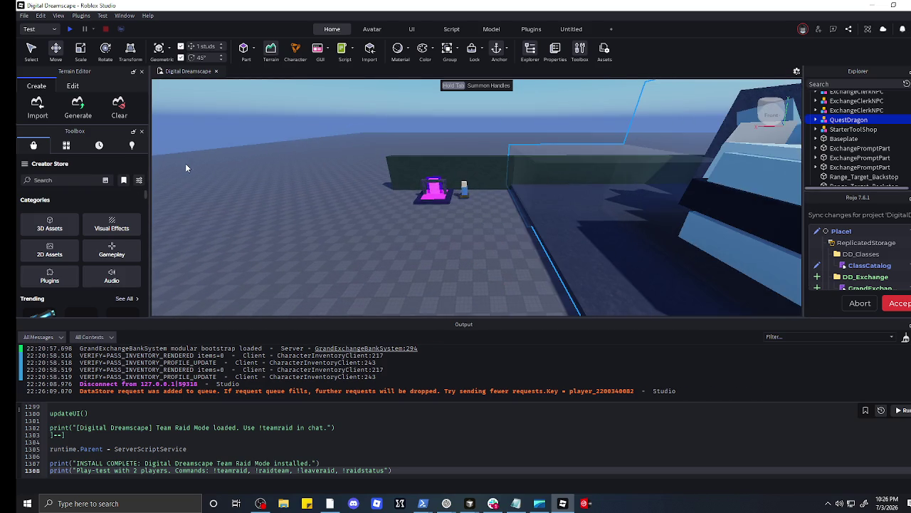
key(f)
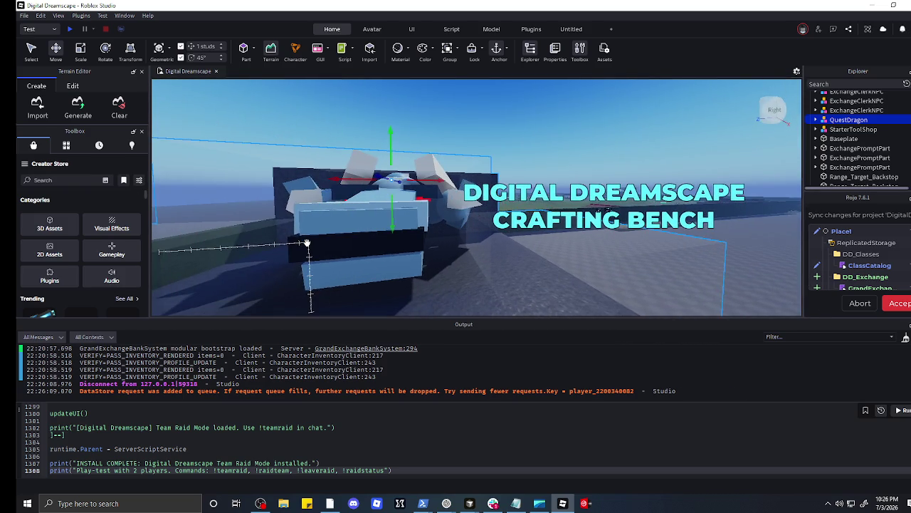
scroll(307, 243, down, 5)
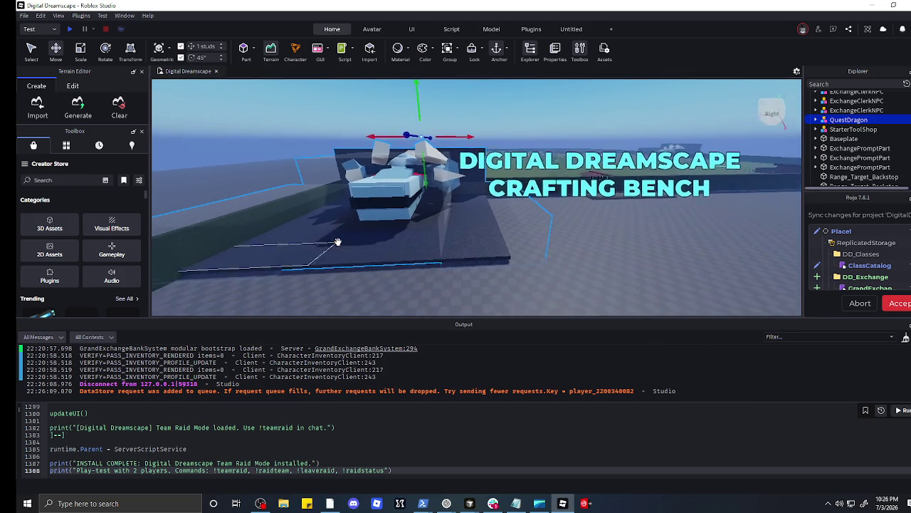
key(a)
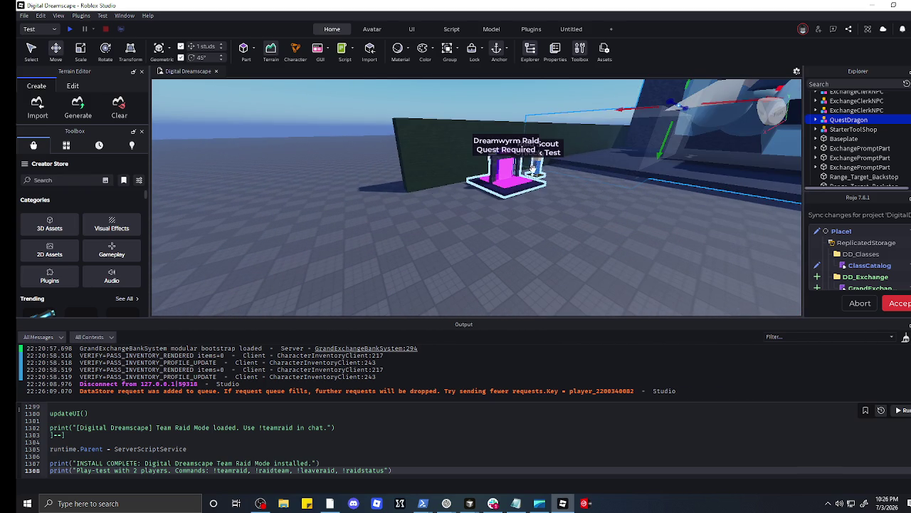
key(w)
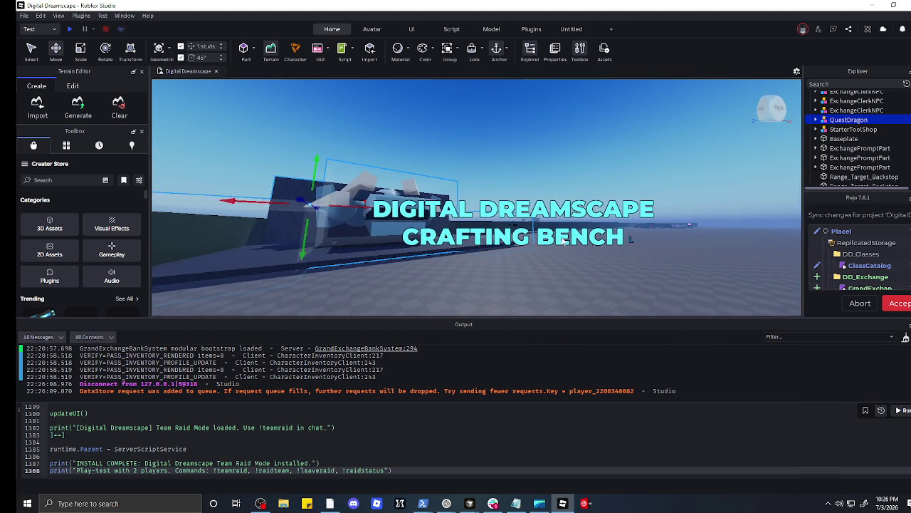
scroll(462, 207, down, 10)
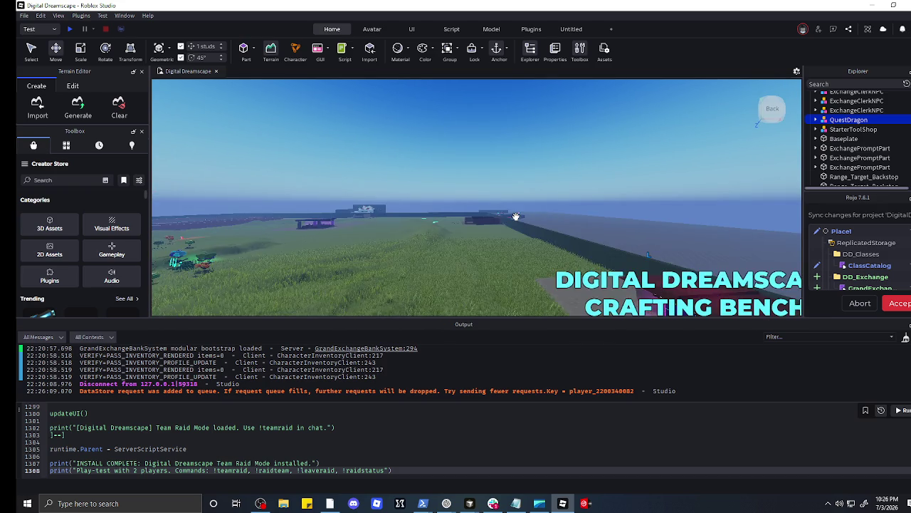
key(w)
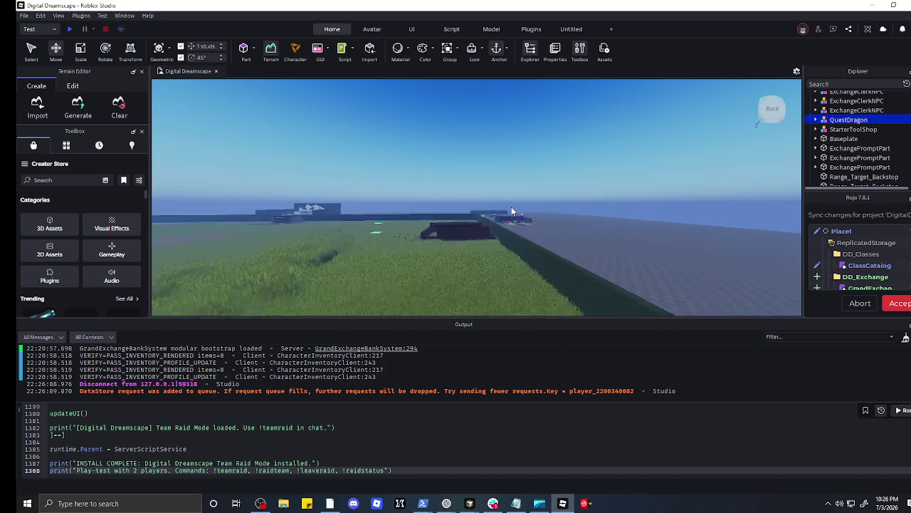
scroll(517, 208, up, 5)
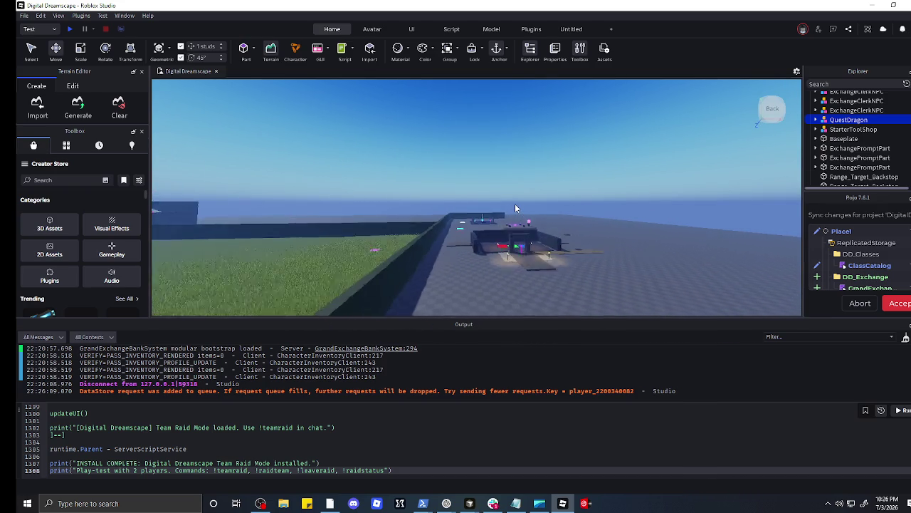
scroll(522, 223, up, 5)
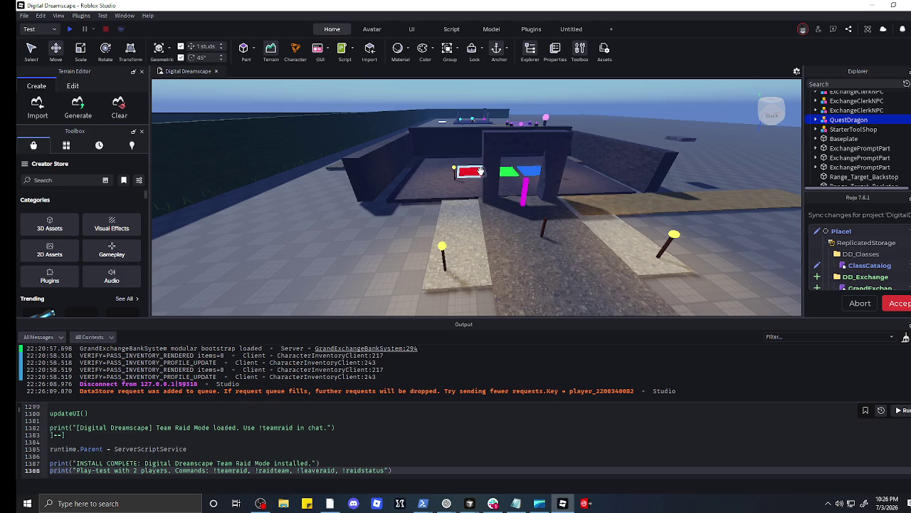
scroll(460, 244, up, 10)
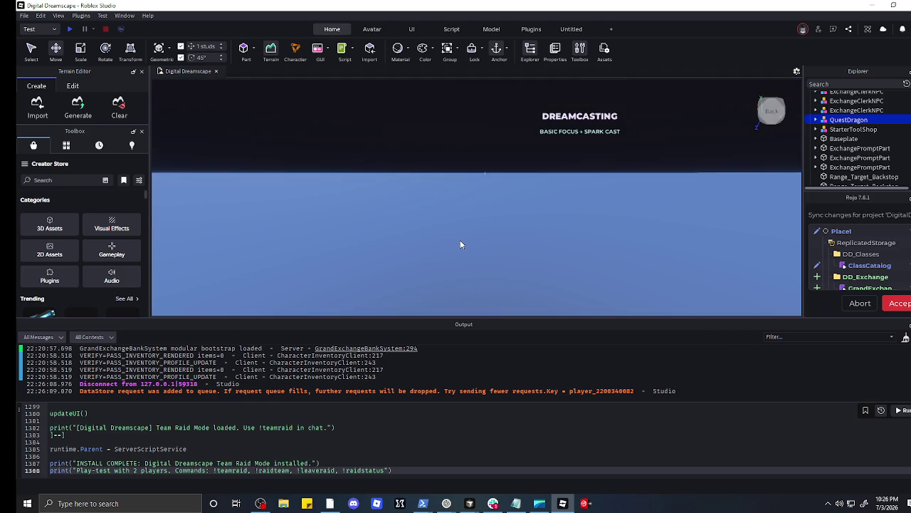
scroll(460, 245, down, 10)
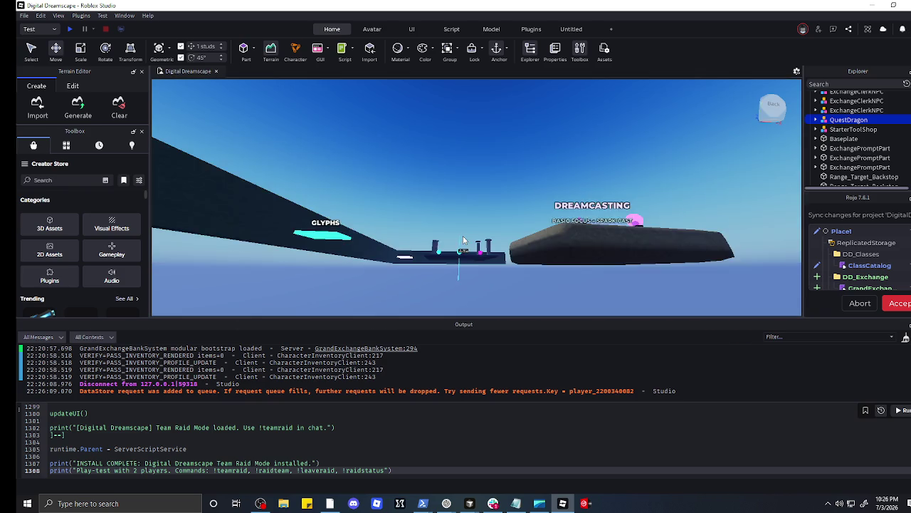
scroll(463, 238, up, 8)
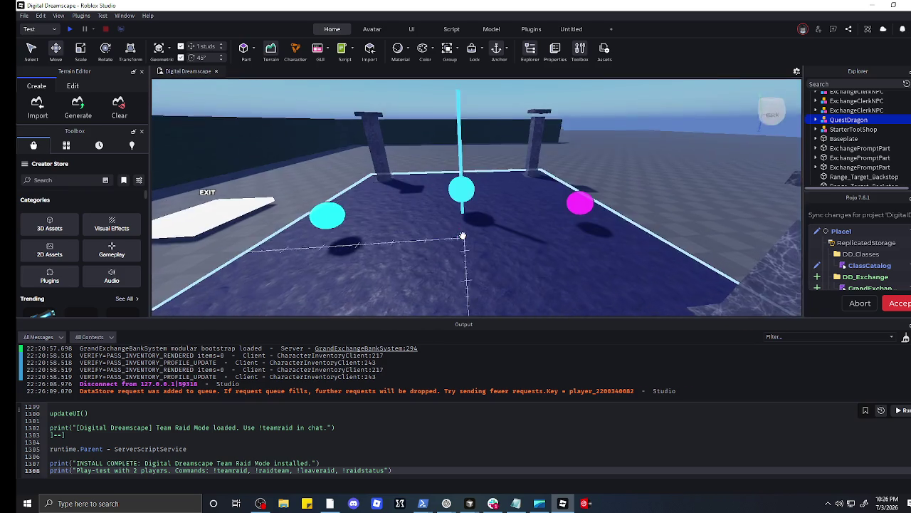
scroll(463, 235, down, 8)
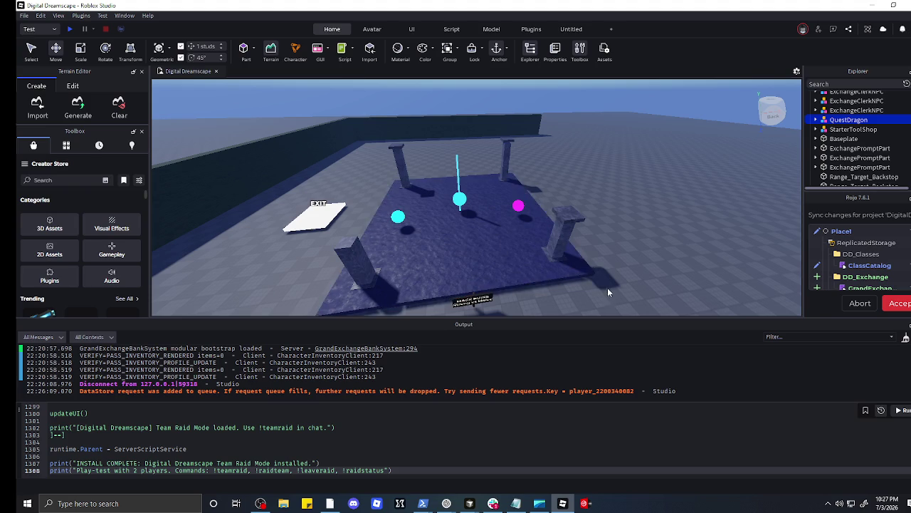
key(f)
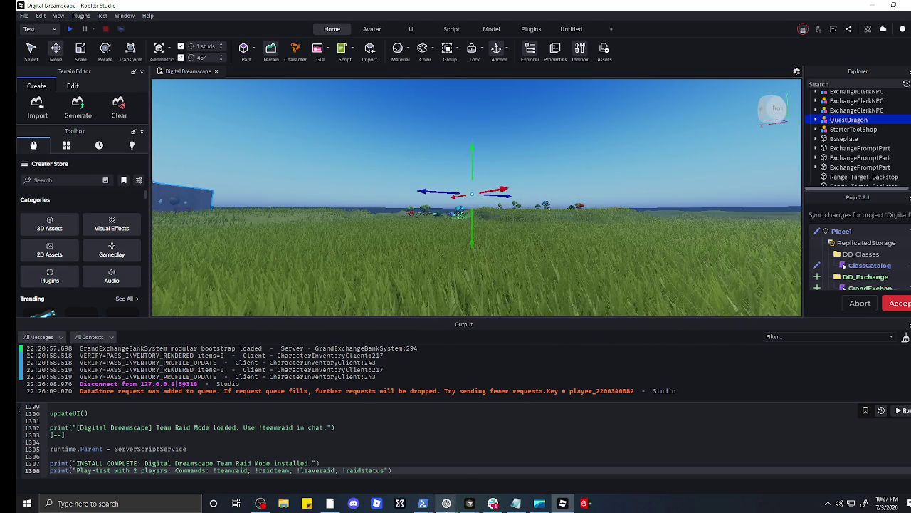
Step: Review ChatGPT's Duo Raid Patch reply and begin a follow-up 'wait lets also have the boss ahve'
mouse_move(446, 503)
click(497, 466)
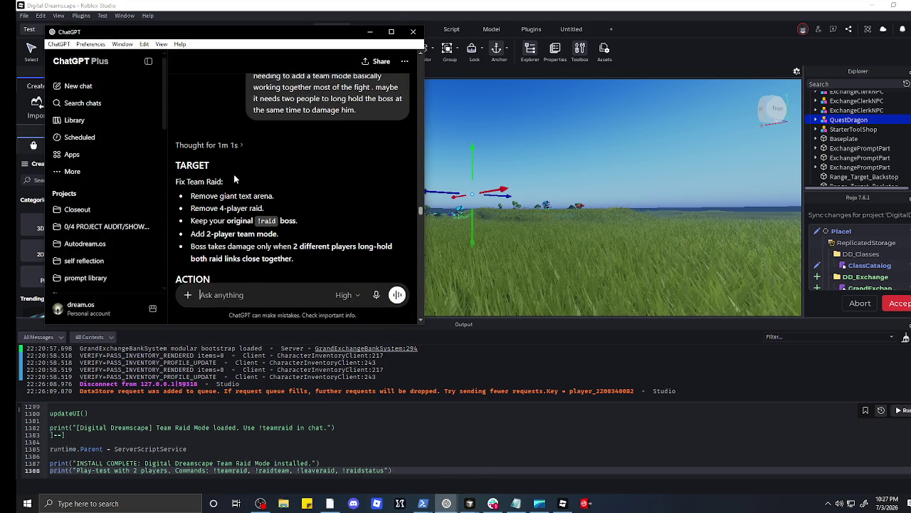
scroll(233, 174, down, 3)
scroll(218, 174, up, 3)
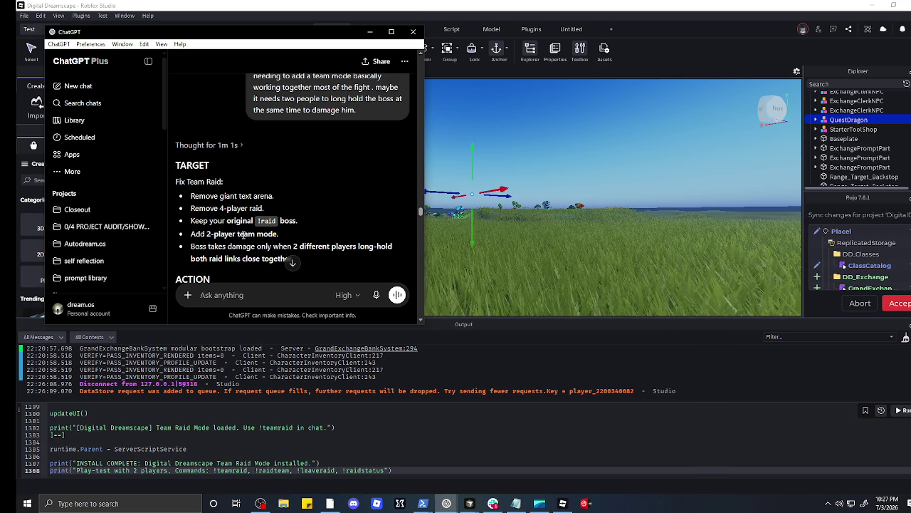
scroll(259, 229, down, 3)
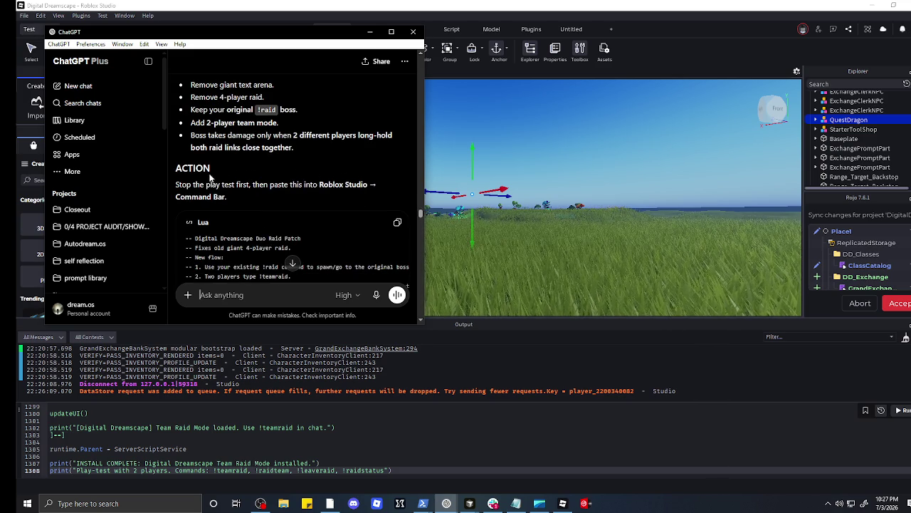
scroll(252, 170, down, 3)
scroll(253, 170, up, 3)
scroll(252, 170, down, 4)
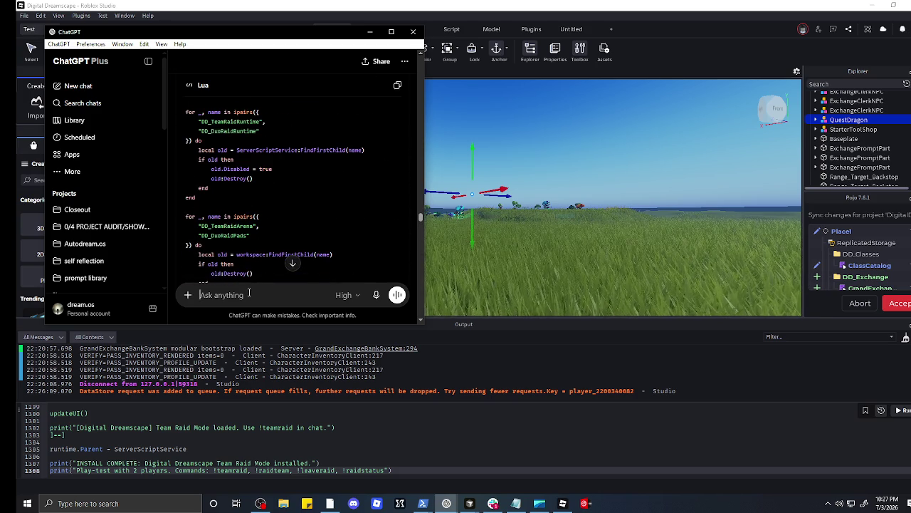
text(wait lets also have the boss ah)
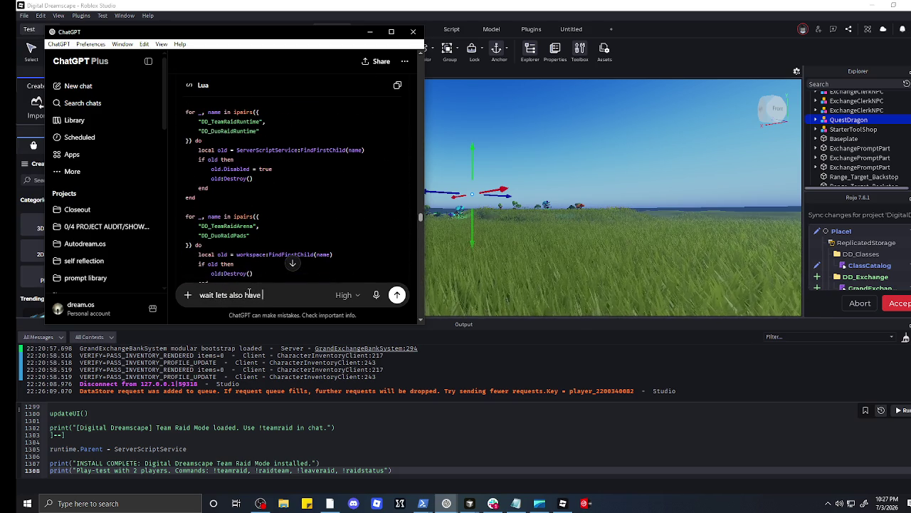
text(ve)
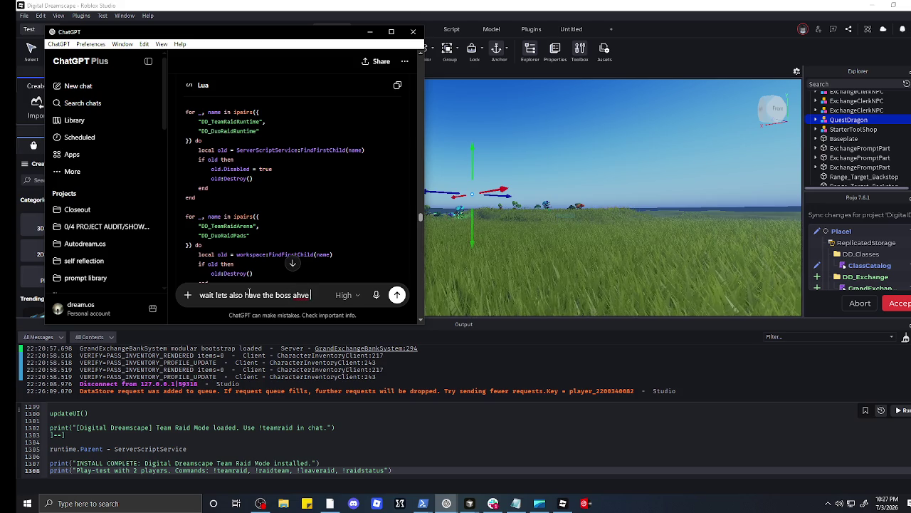
Step: Ask ChatGPT whether a short cutscene can play only the first time the boss is beaten
key(ctrl+a)
text(i)
text(here a way)
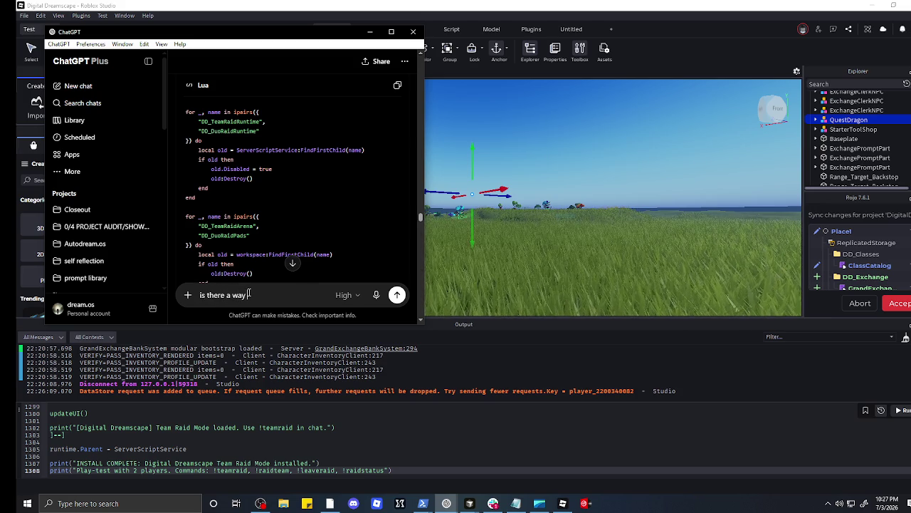
text( where when u)
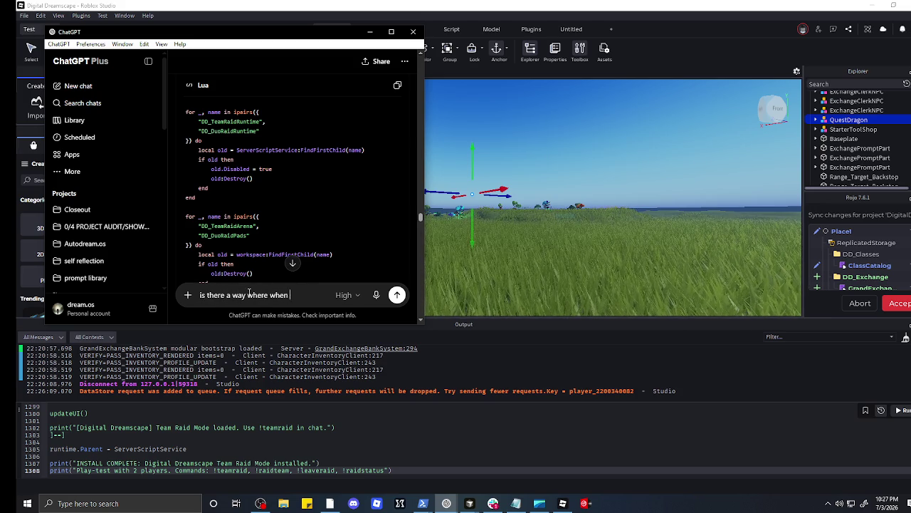
text( first co)
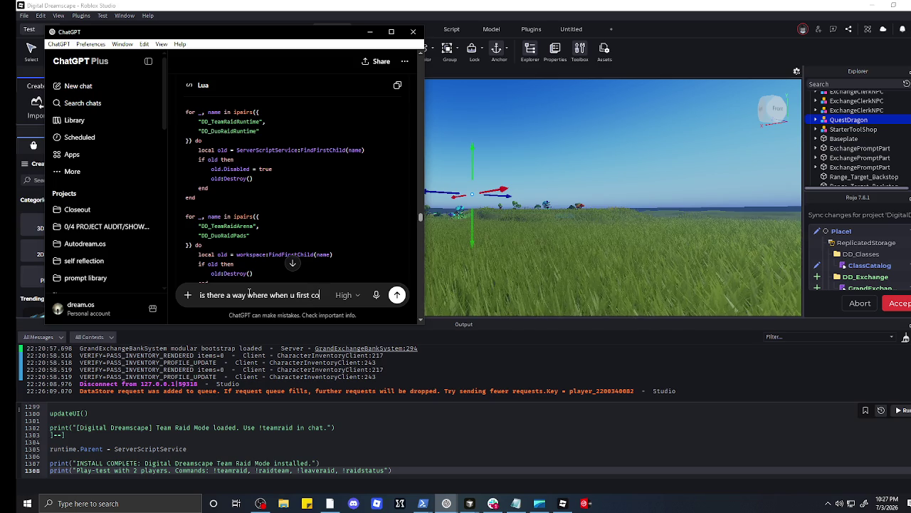
text(mpete this boss.)
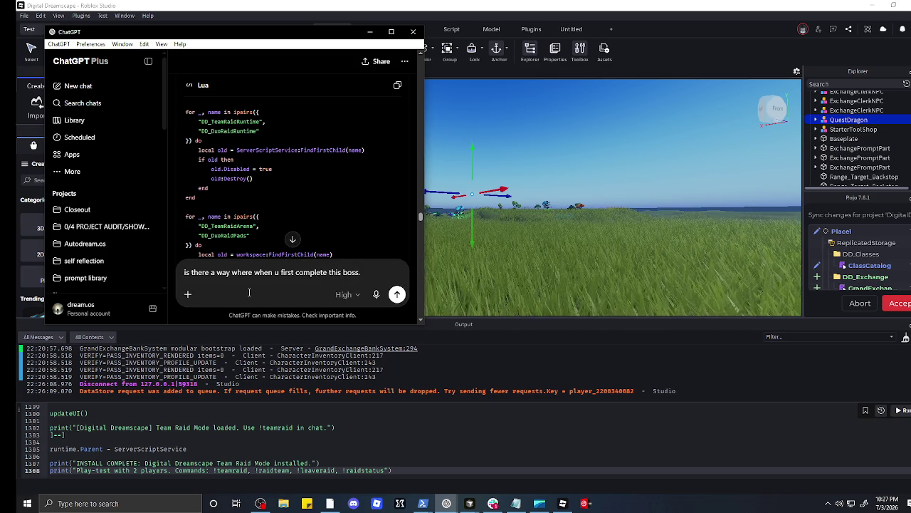
text( i mean only)
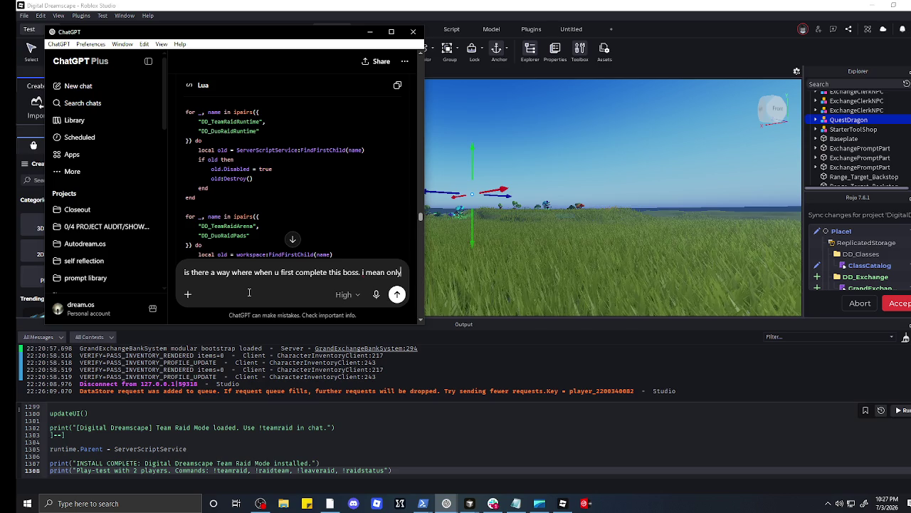
text( first )
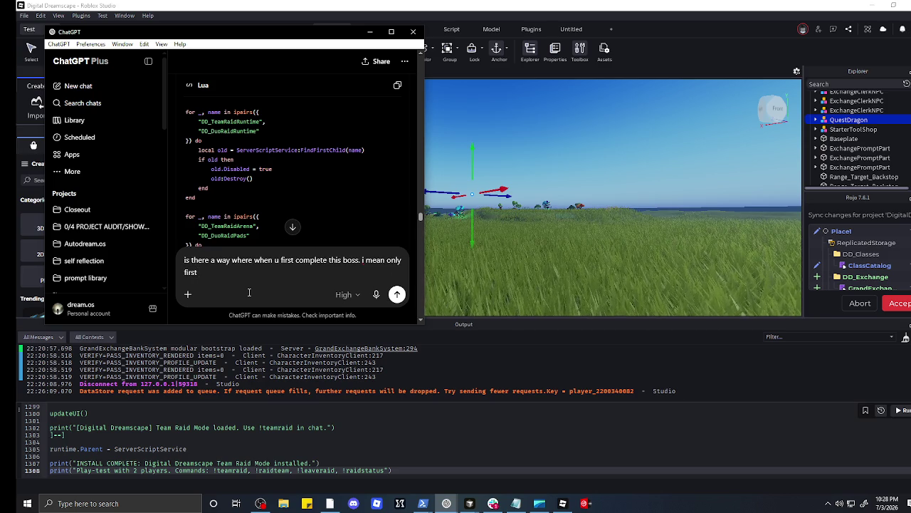
text(time that )
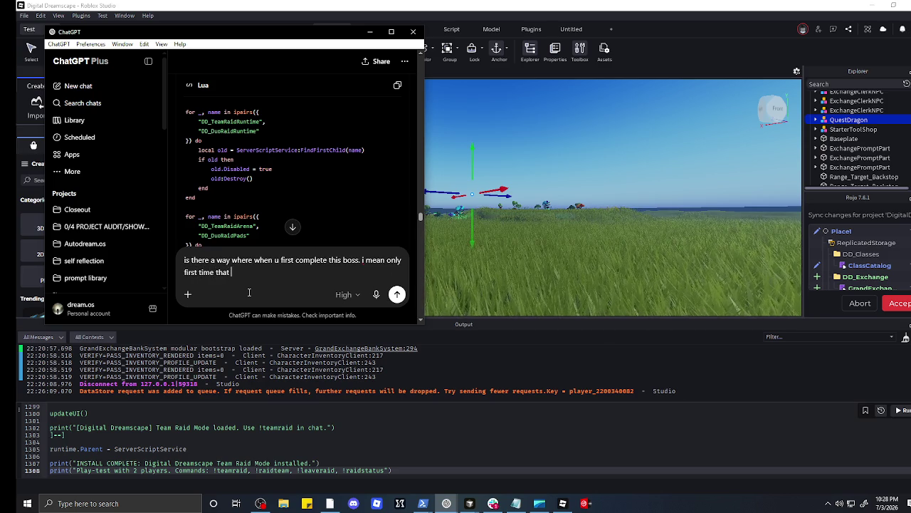
text(u can )
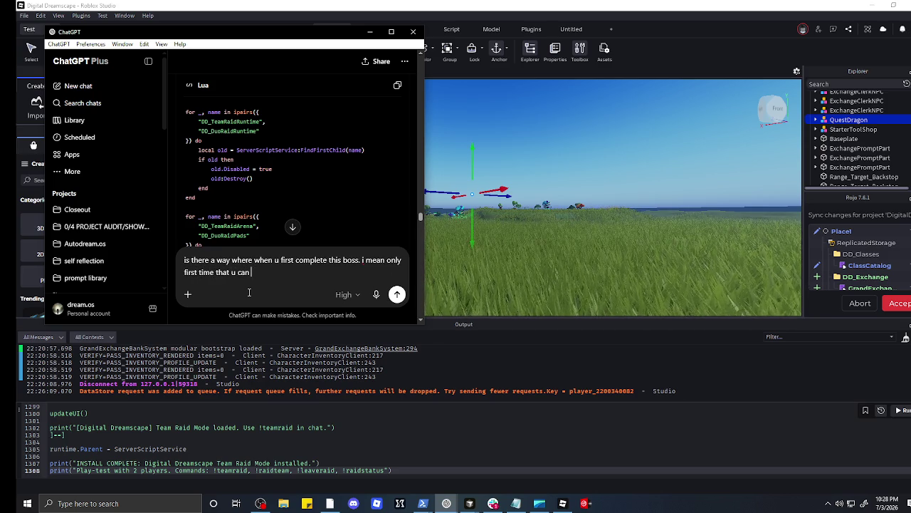
text(c make a short cut)
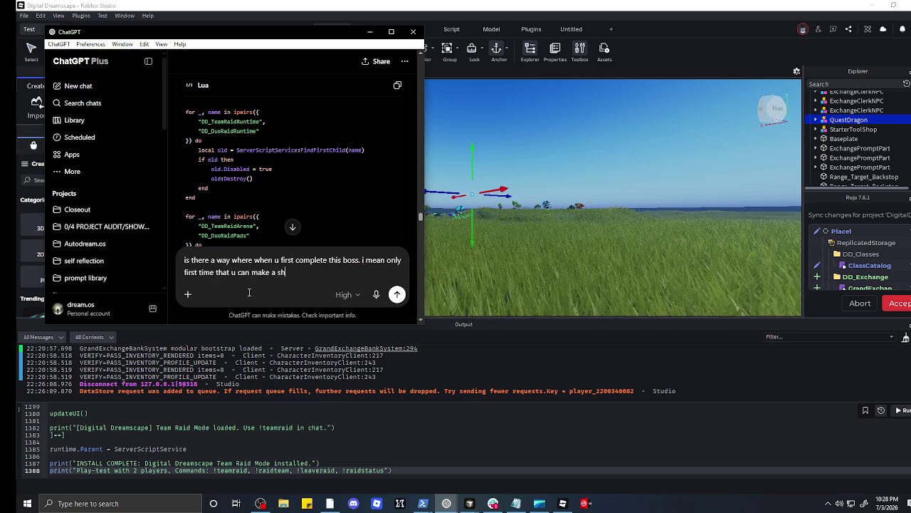
text(cene.)
key(Return)
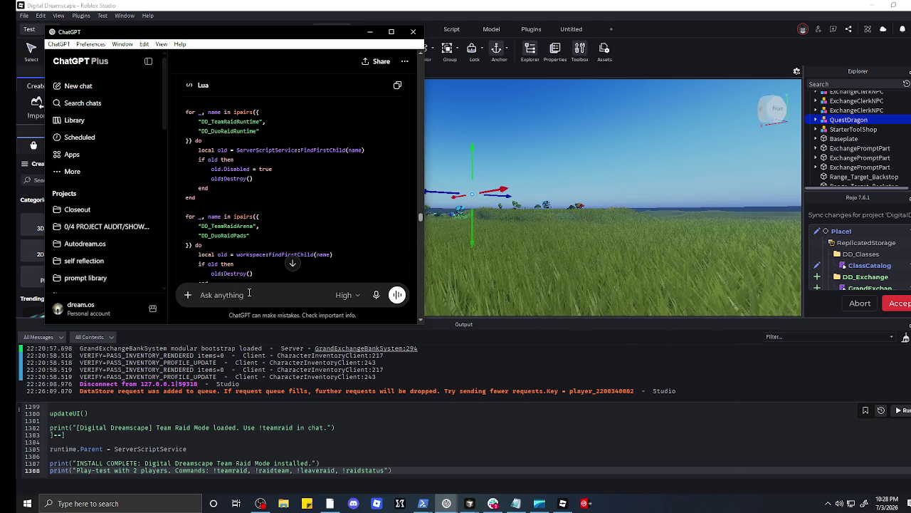
Step: Request a more fun two-player boss with ChatGPT's own kid-friendly ideas
text(in this b)
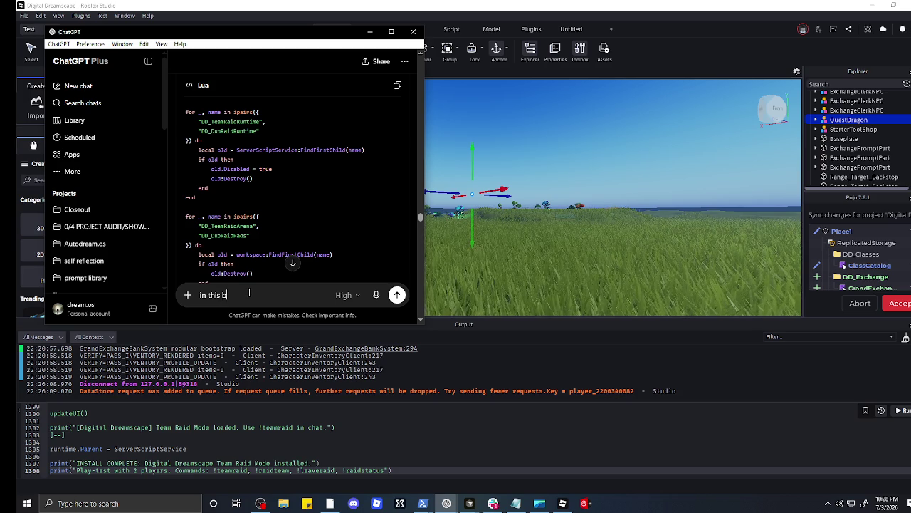
key(ctrl+a)
key(BackSpace)
text(i wan)
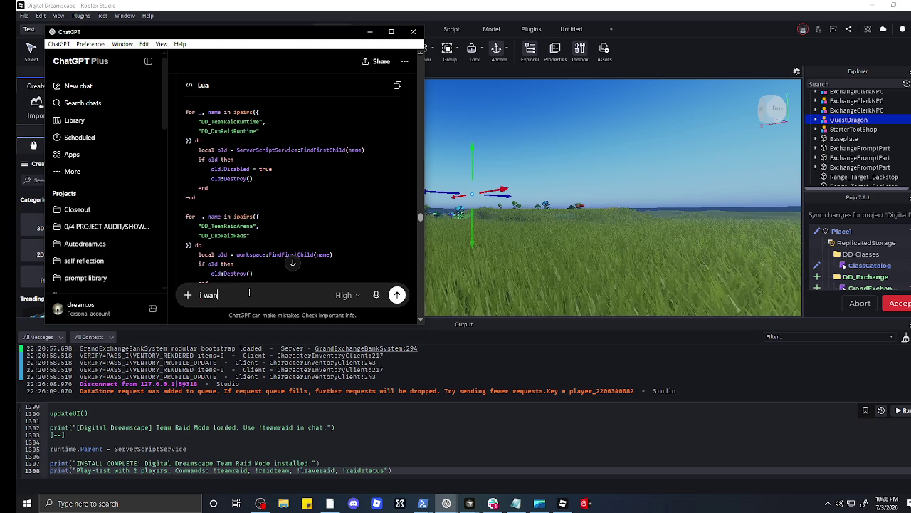
text(t th)
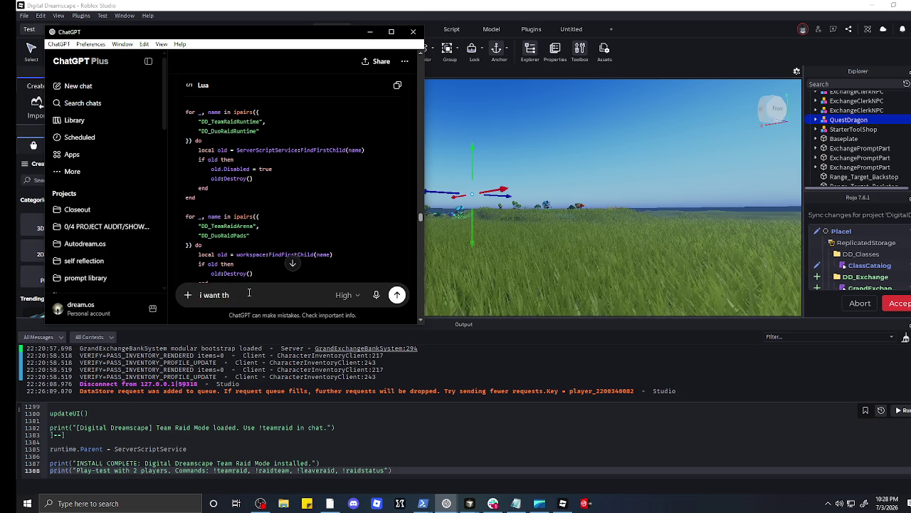
text(getwo)
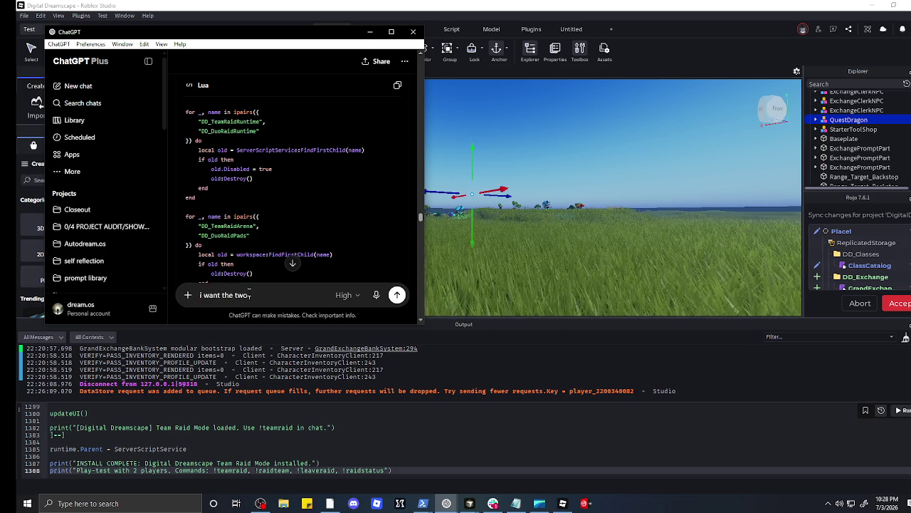
text(-plkayer bs)
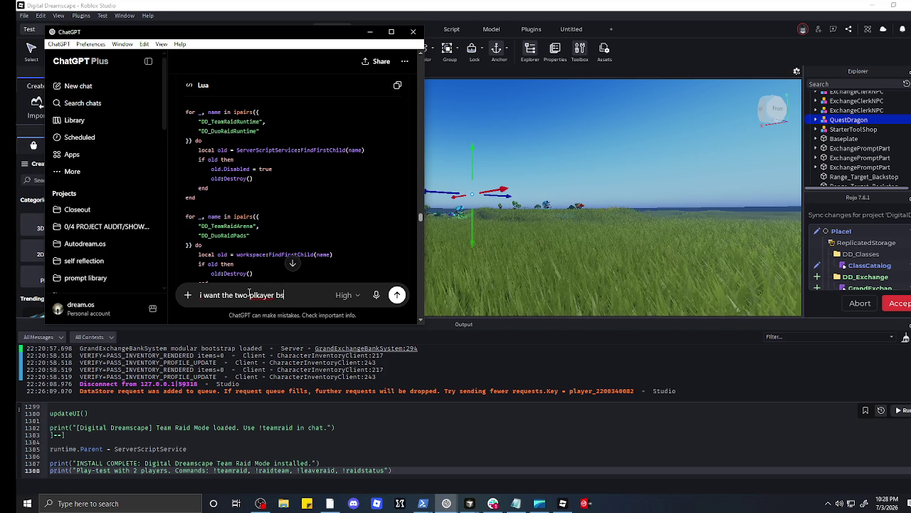
key(BackSpace)
key(BackSpace)
text(ay)
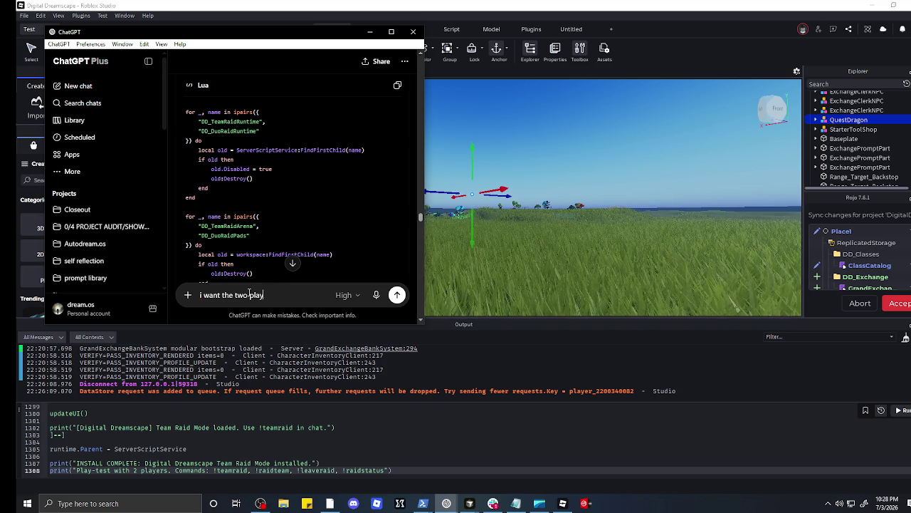
text(er boss to )
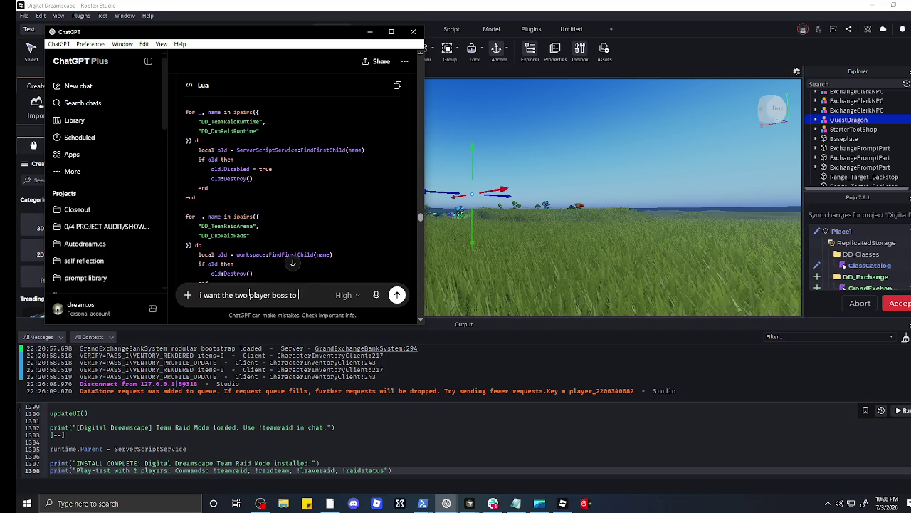
text(be fun so mak)
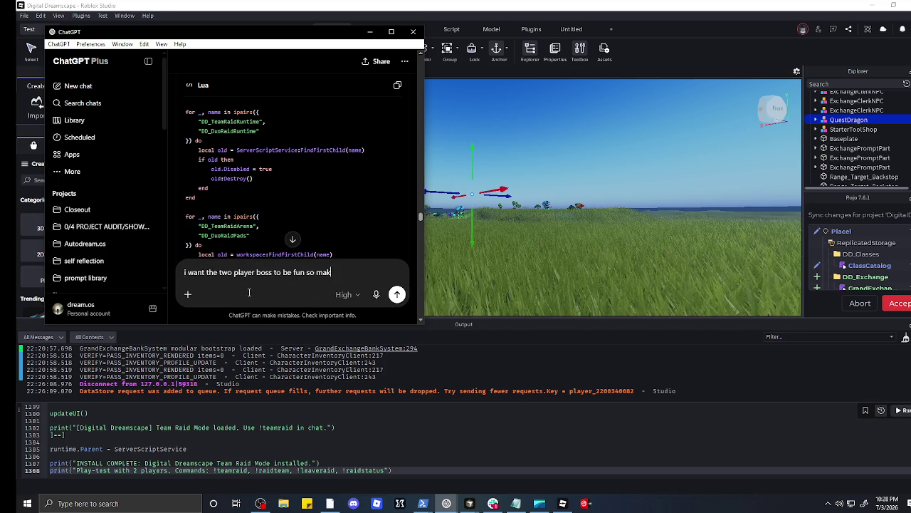
text(e sure to add an)
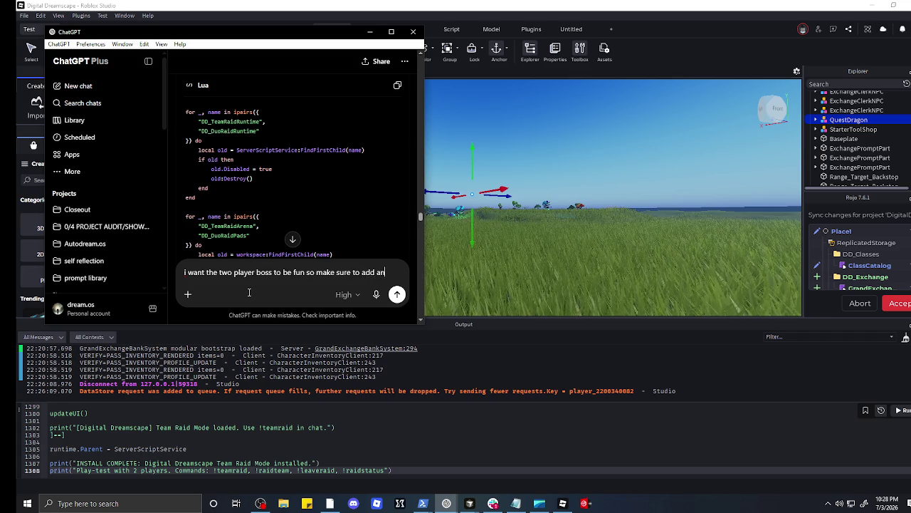
text(y of y)
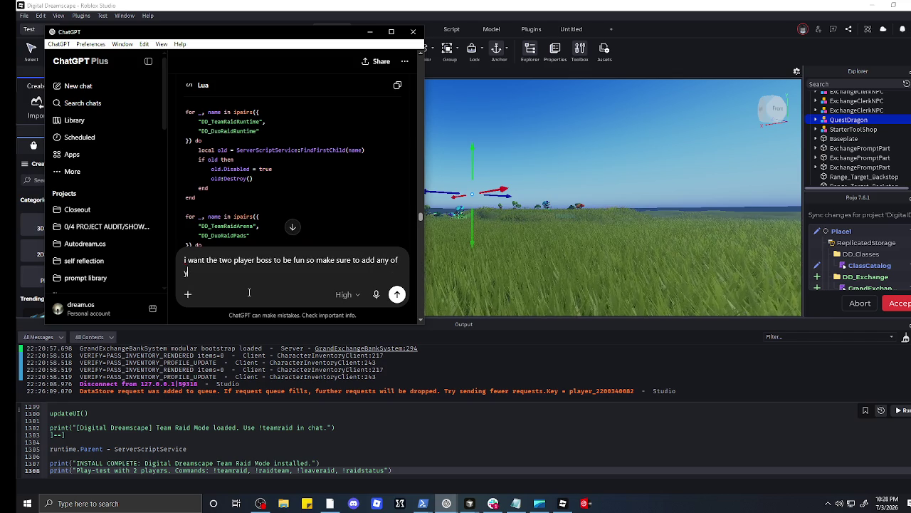
text(your)
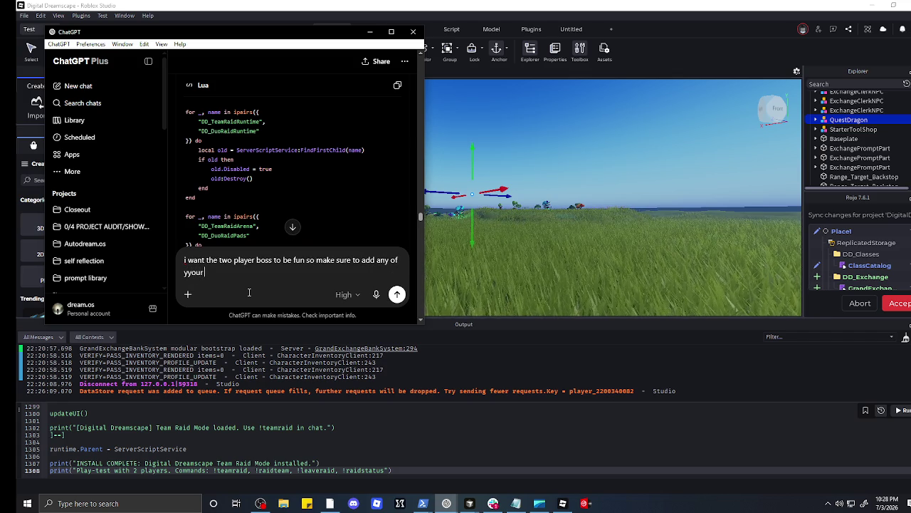
text( own ideas)
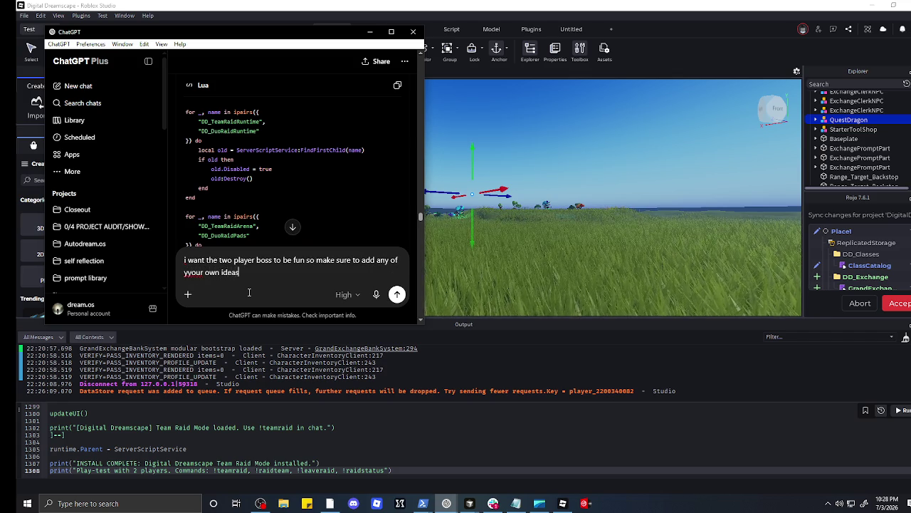
text( to make it )
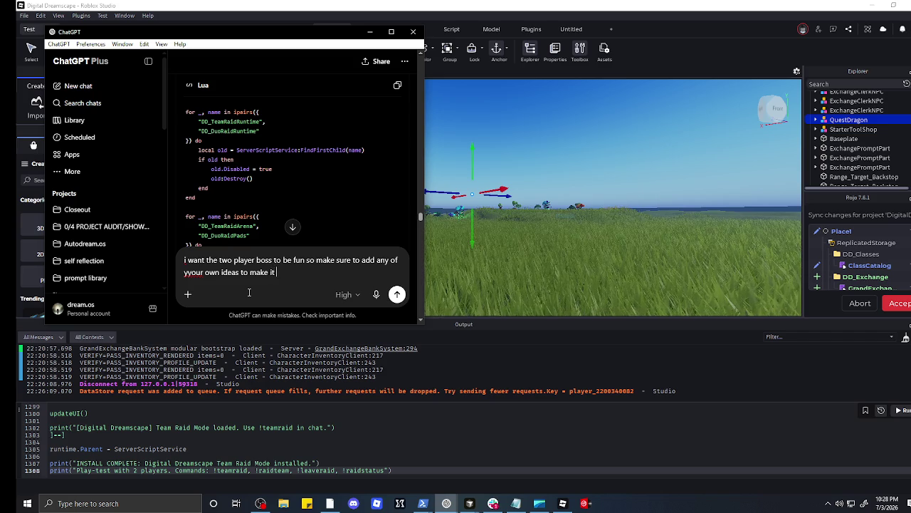
text(bette)
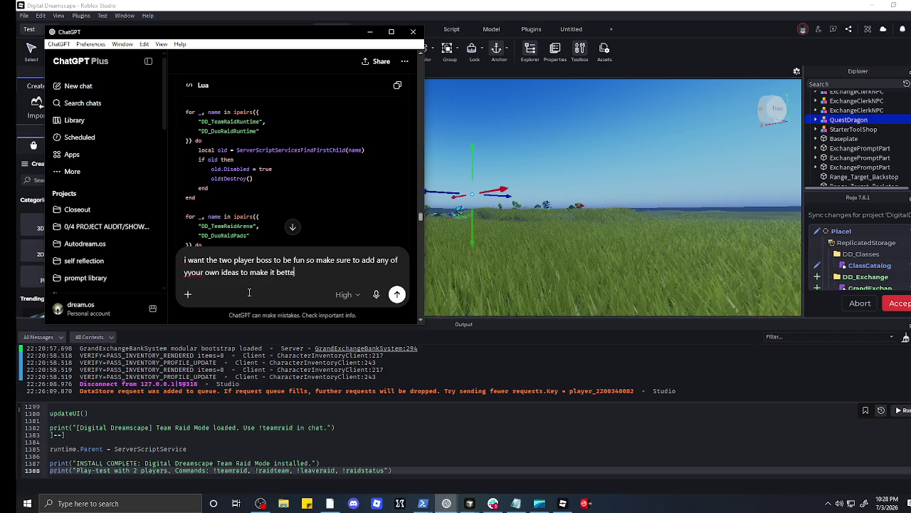
text(etter that )
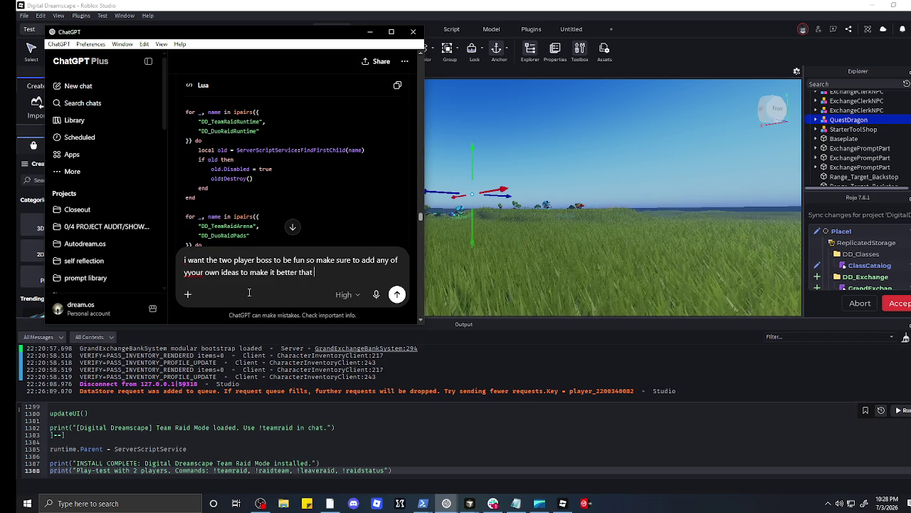
text(kids will en)
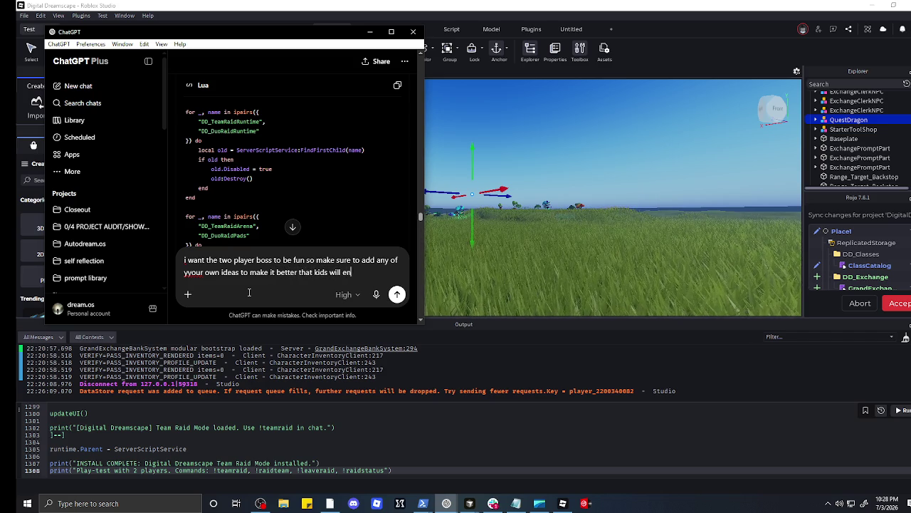
text(joy playing.)
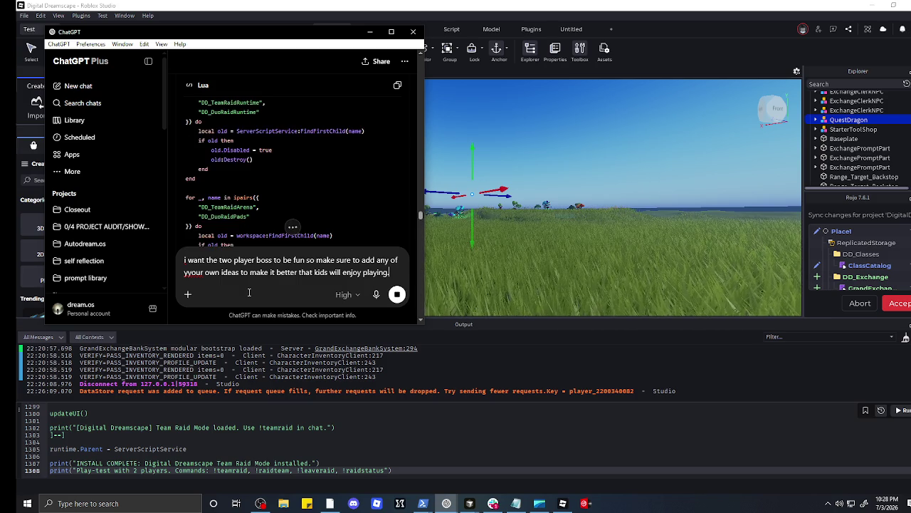
key(Return)
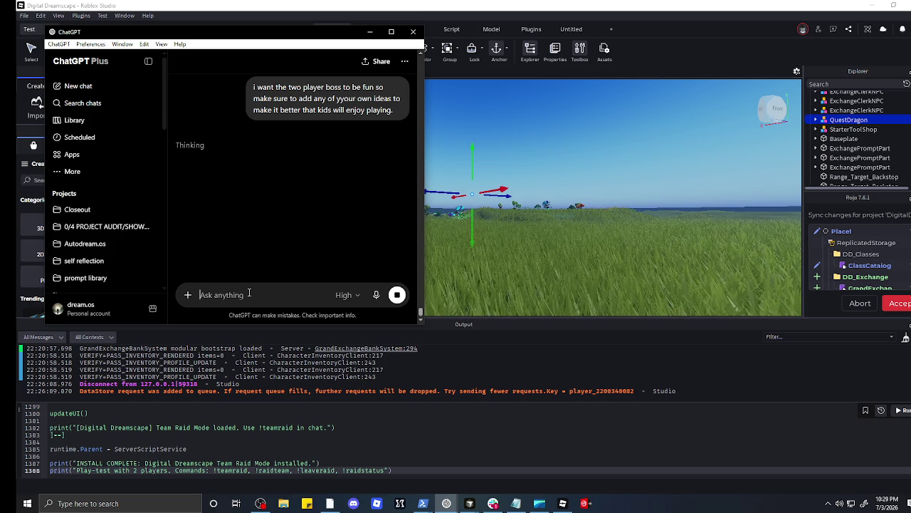
click(249, 294)
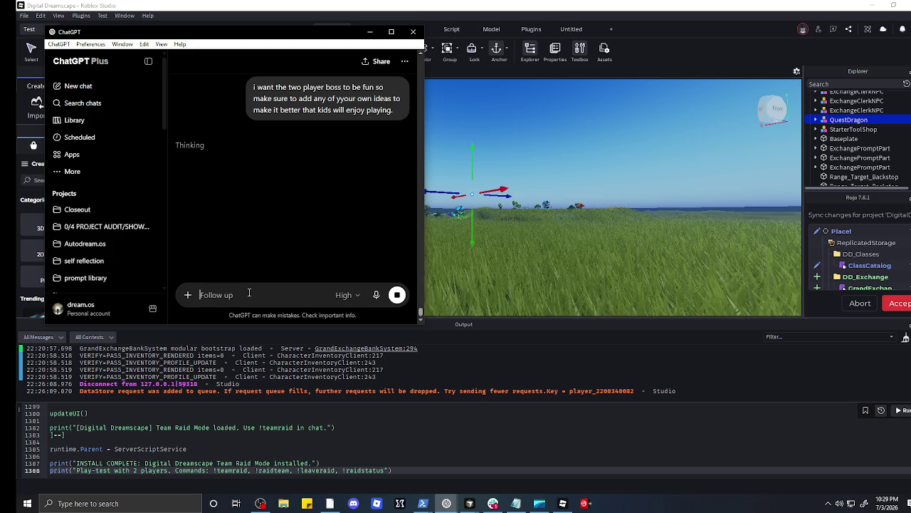
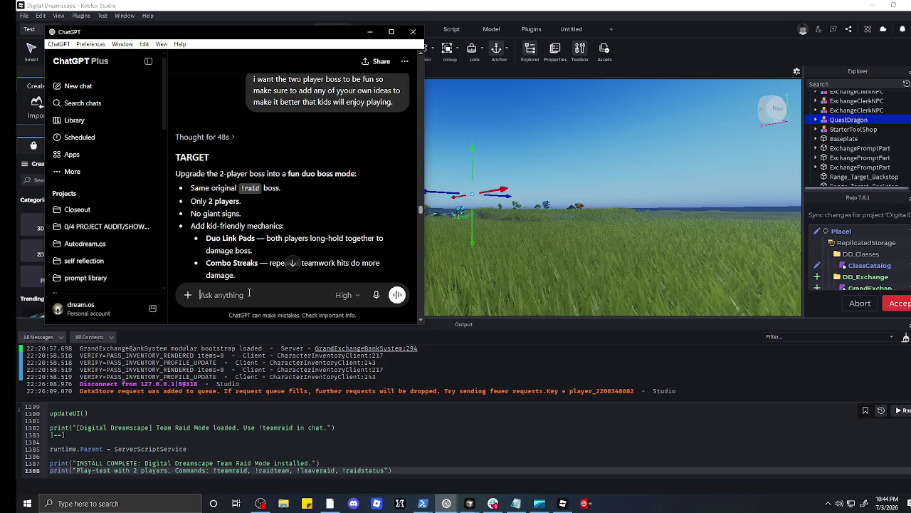
Step: Copy the Duo Boss Fun Patch Lua code block from ChatGPT's ACTION section, then return to Studio
scroll(283, 237, down, 3)
scroll(285, 235, down, 15)
scroll(287, 227, up, 15)
scroll(299, 206, down, 3)
scroll(318, 174, up, 3)
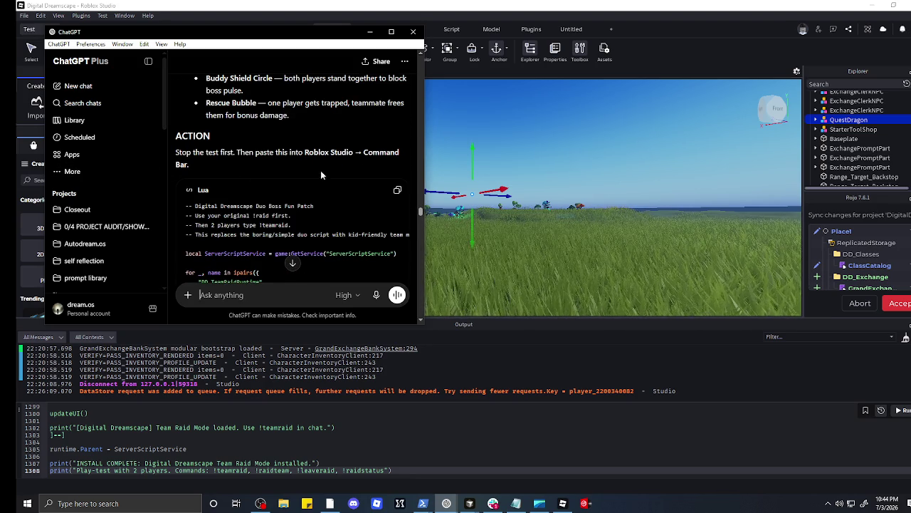
scroll(317, 174, up, 4)
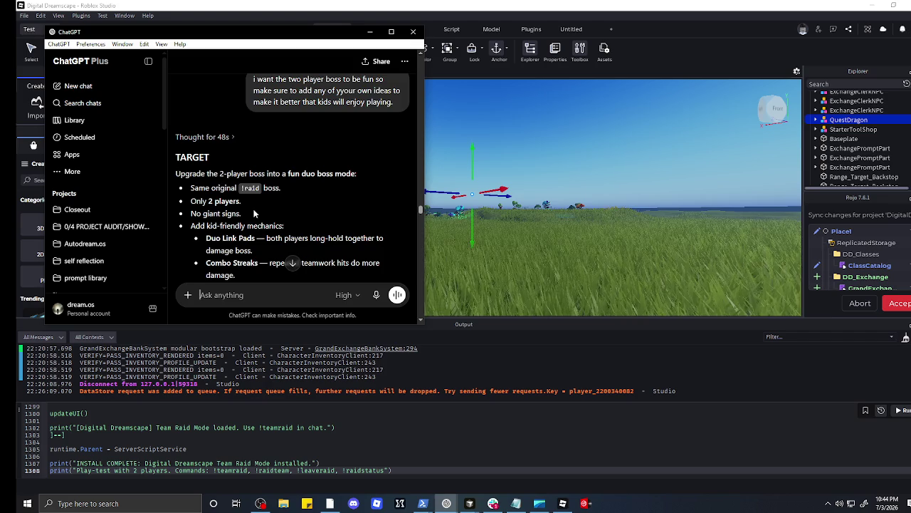
scroll(237, 212, down, 2)
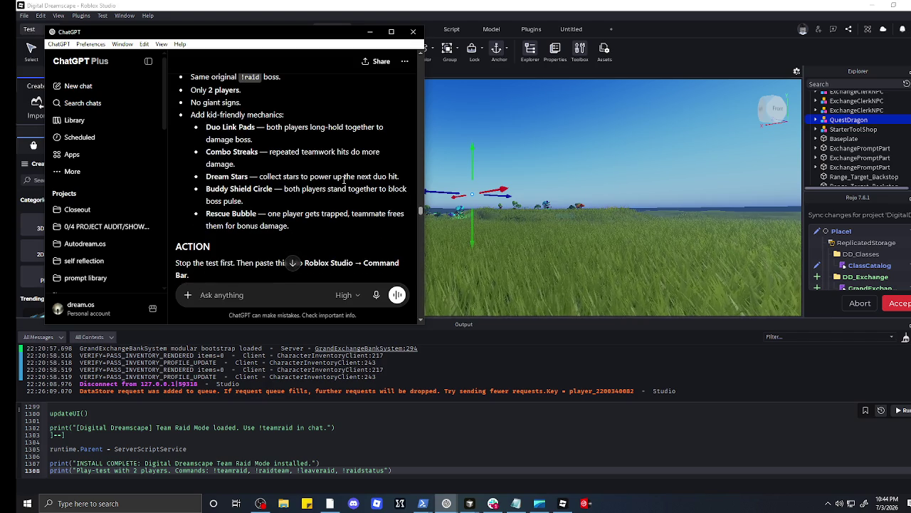
scroll(345, 180, down, 2)
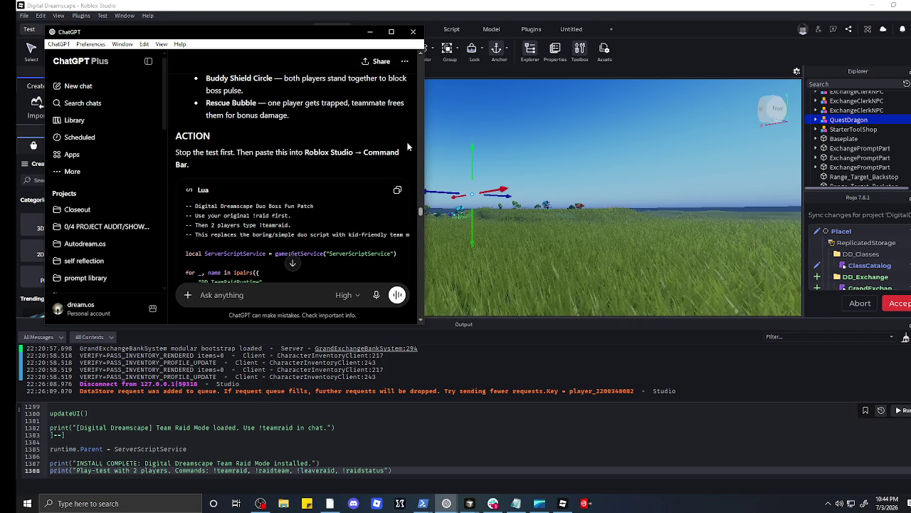
click(399, 191)
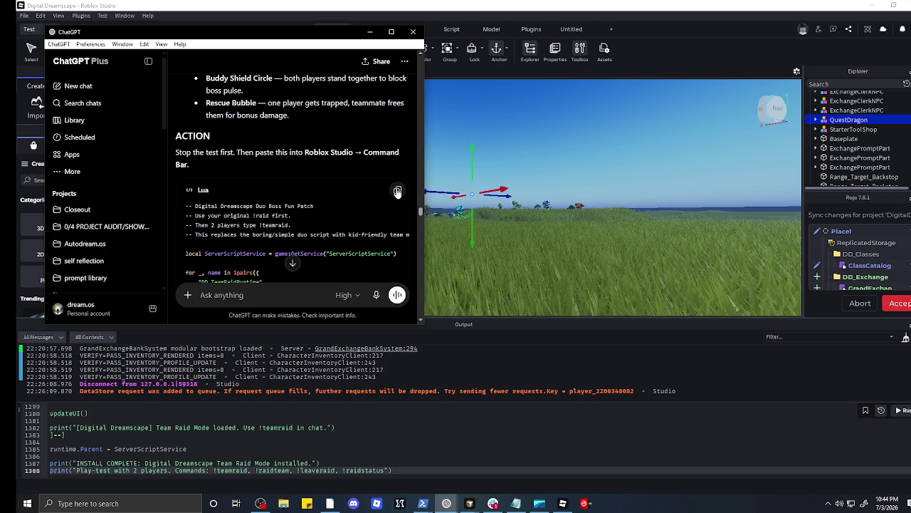
click(397, 191)
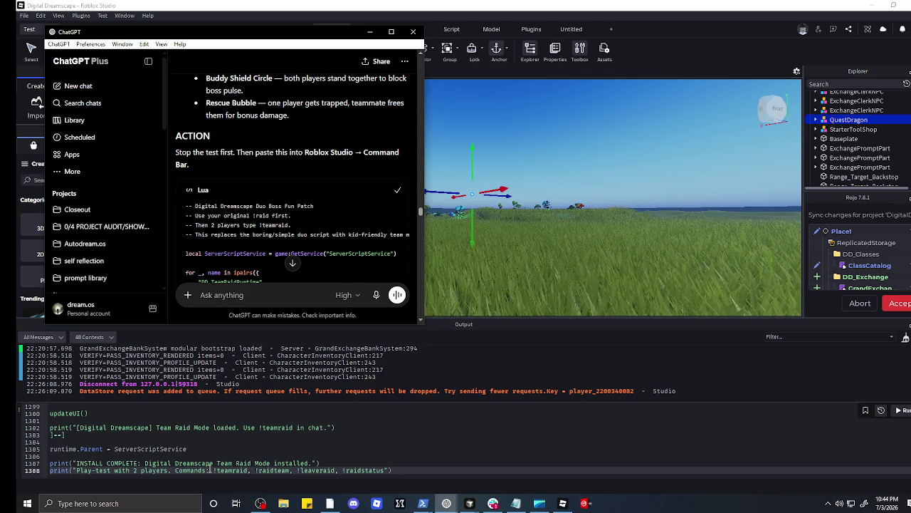
click(406, 472)
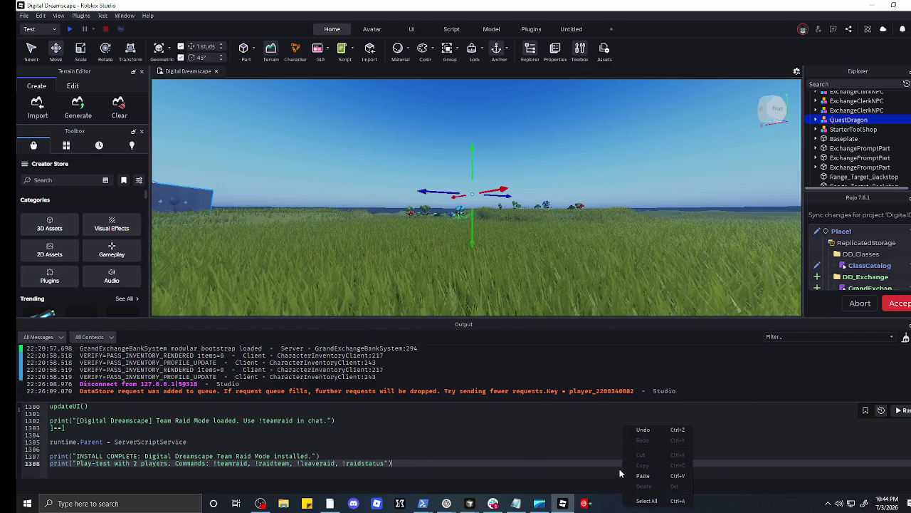
Step: Paste and run the duo boss patch in the Command Bar, then start a Play test
key(ctrl+v)
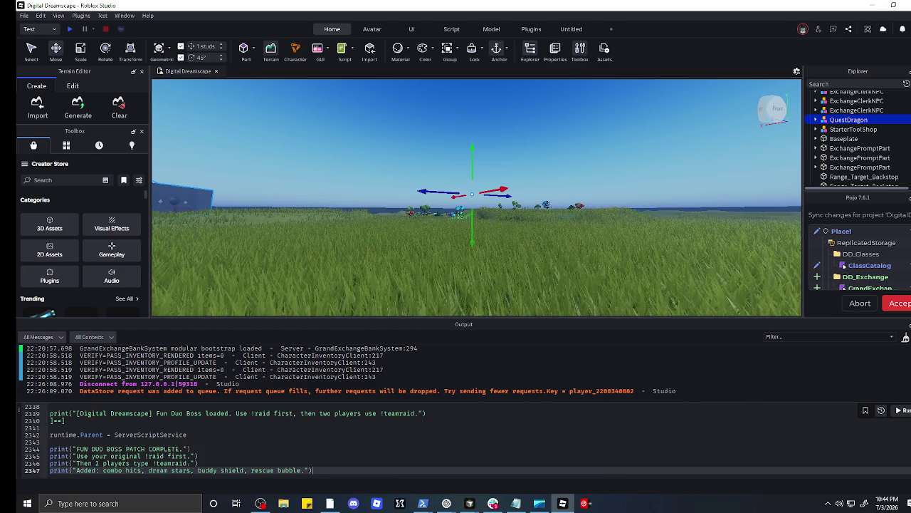
key(Return)
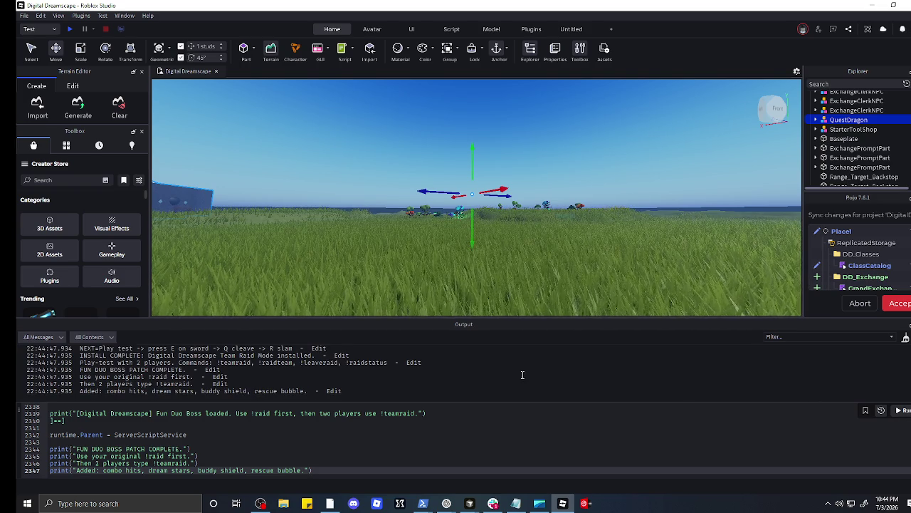
click(71, 33)
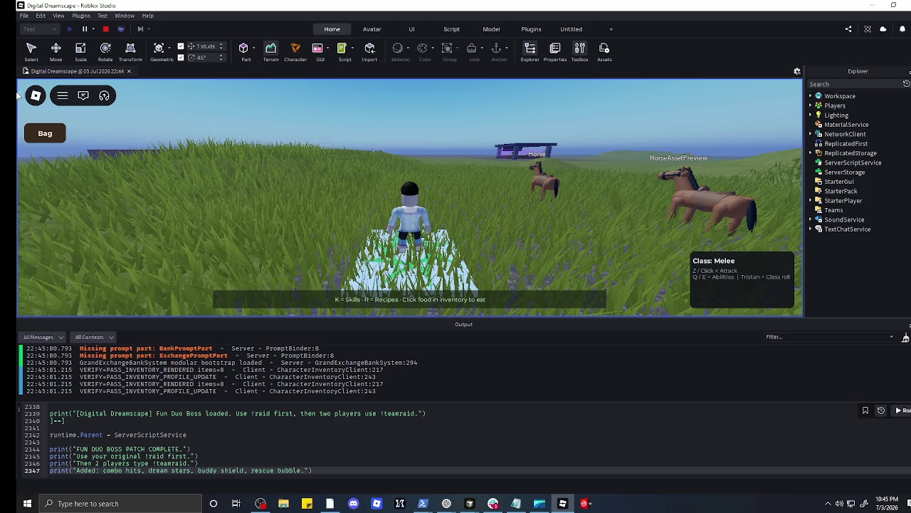
Step: Send the !teamraid command twice in the in-game chat
click(83, 96)
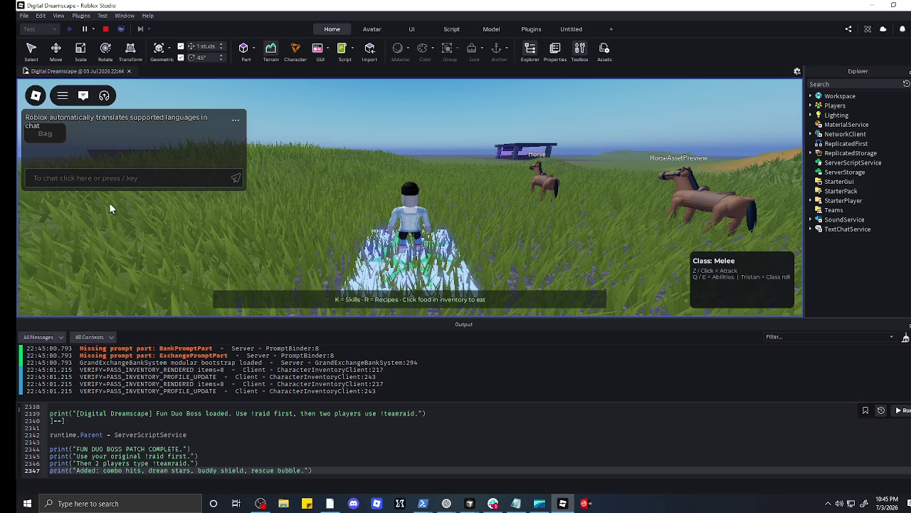
click(127, 178)
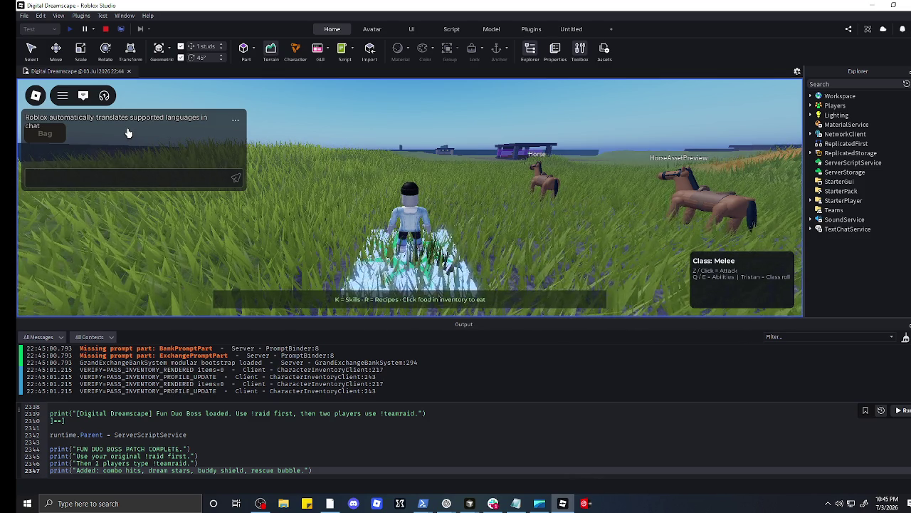
text(!teamraid)
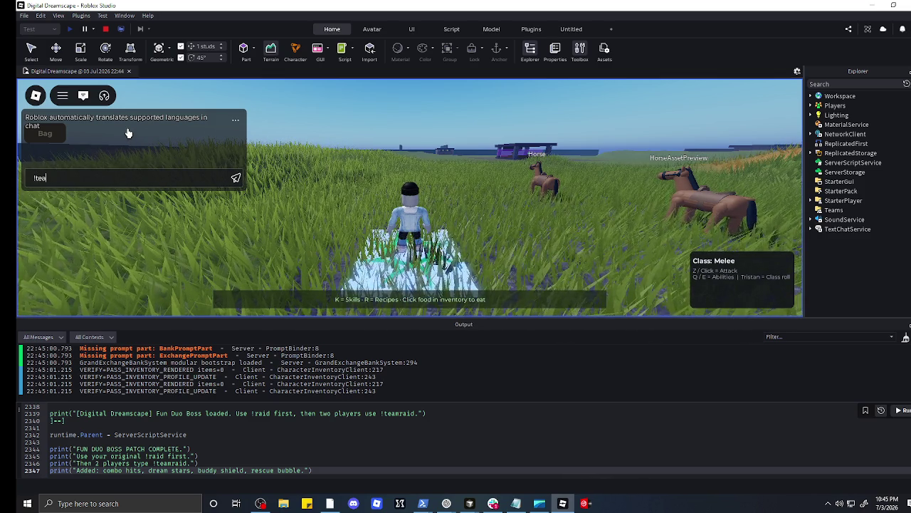
key(Return)
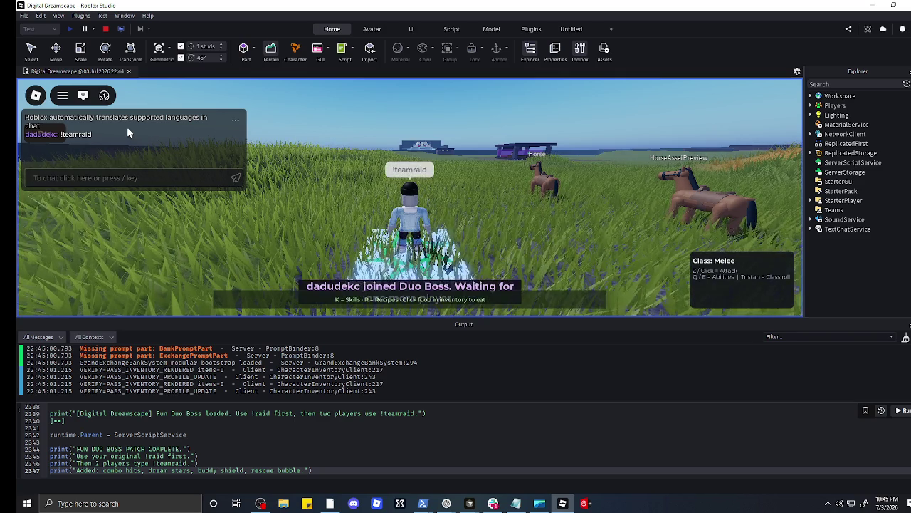
click(139, 176)
text(!)
key(BackSpace)
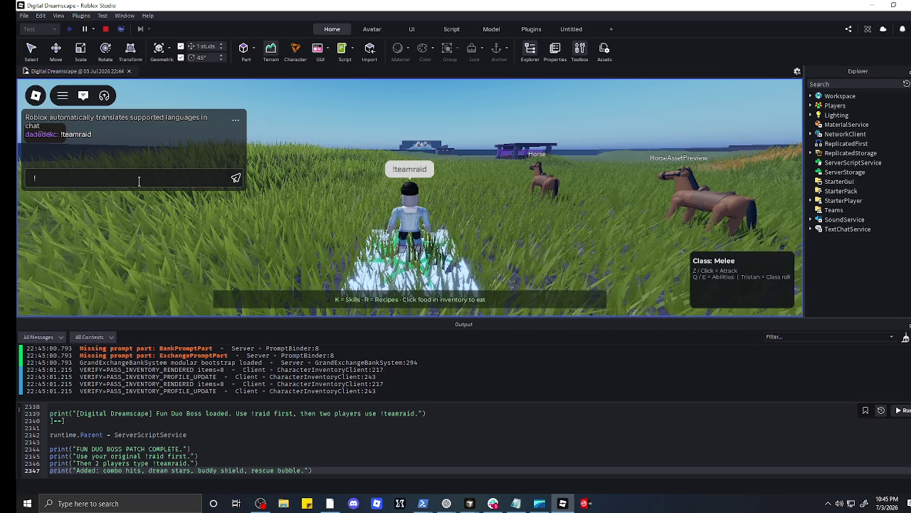
text(!)
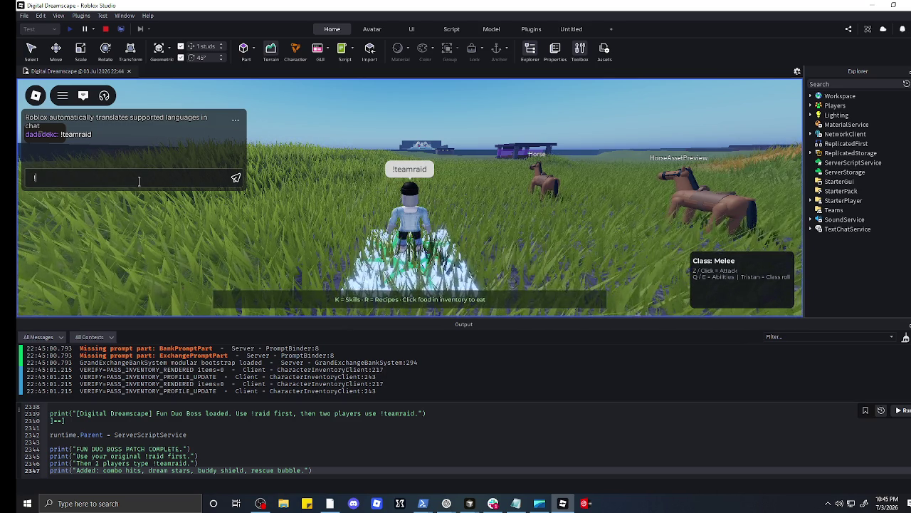
text(teamraid)
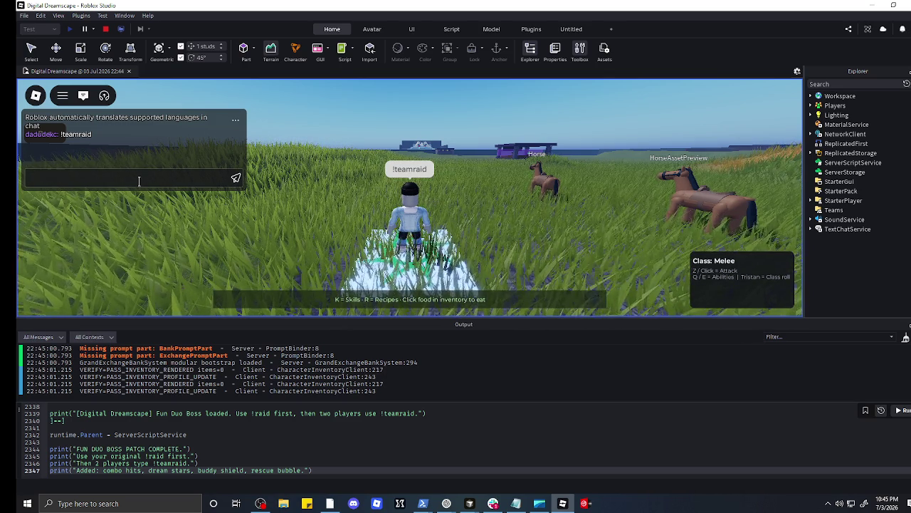
key(Return)
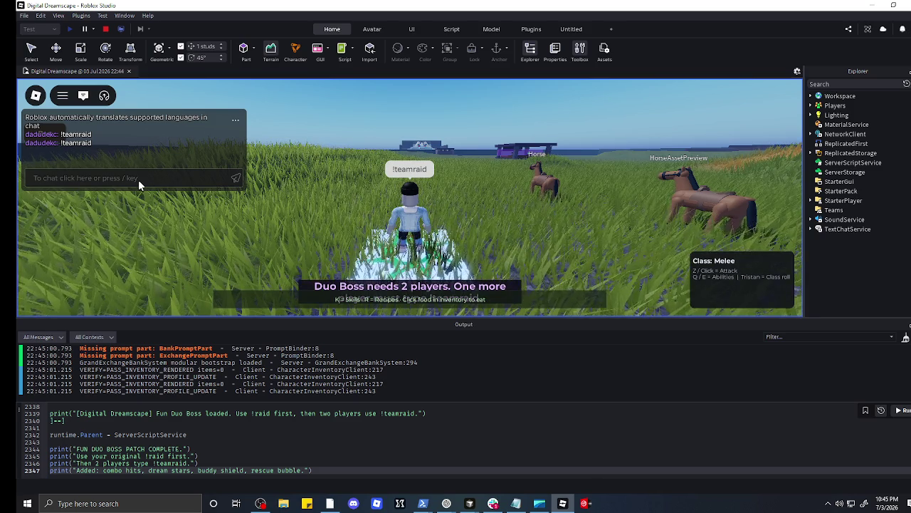
Step: Send !raid in chat to teleport the avatar into the boss raid arena
drag(326, 119, 382, 179)
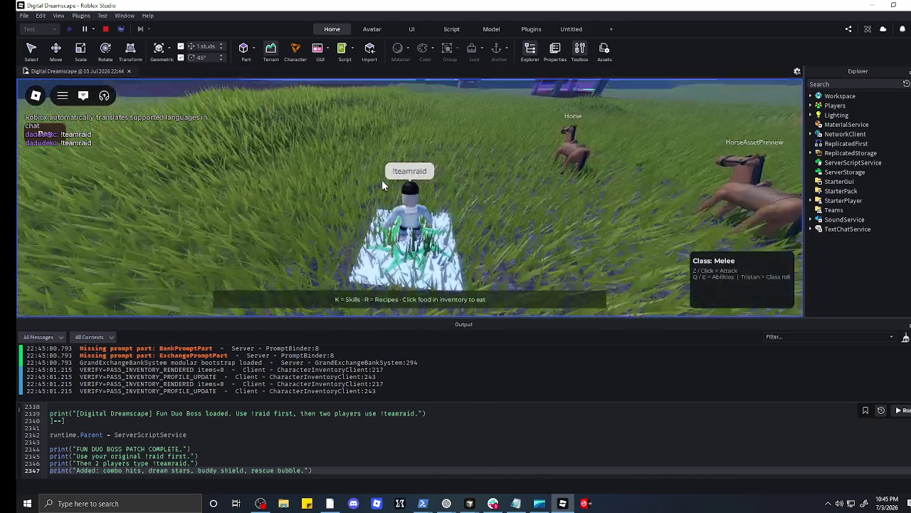
mouse_move(157, 151)
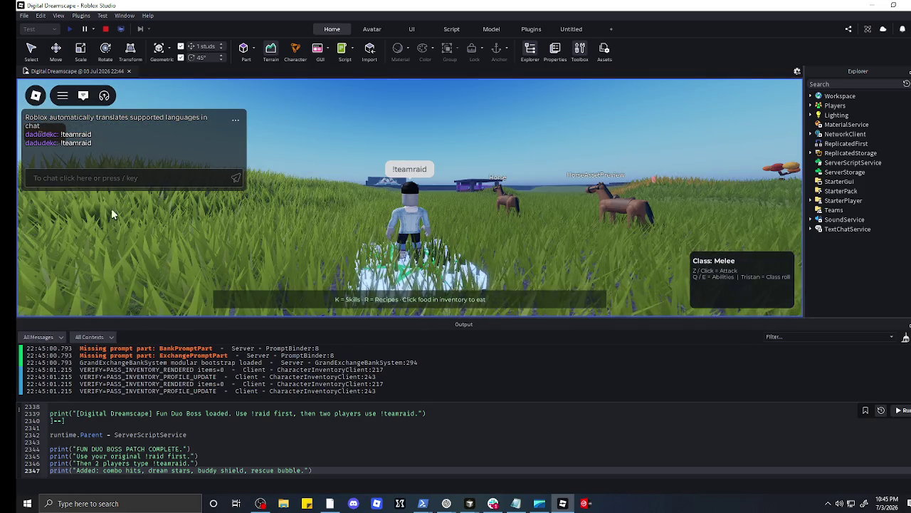
click(115, 176)
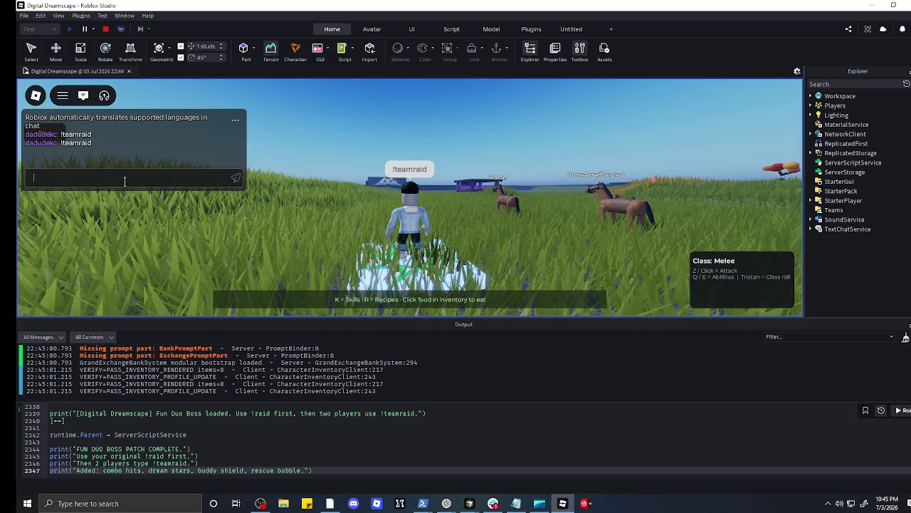
text(!)
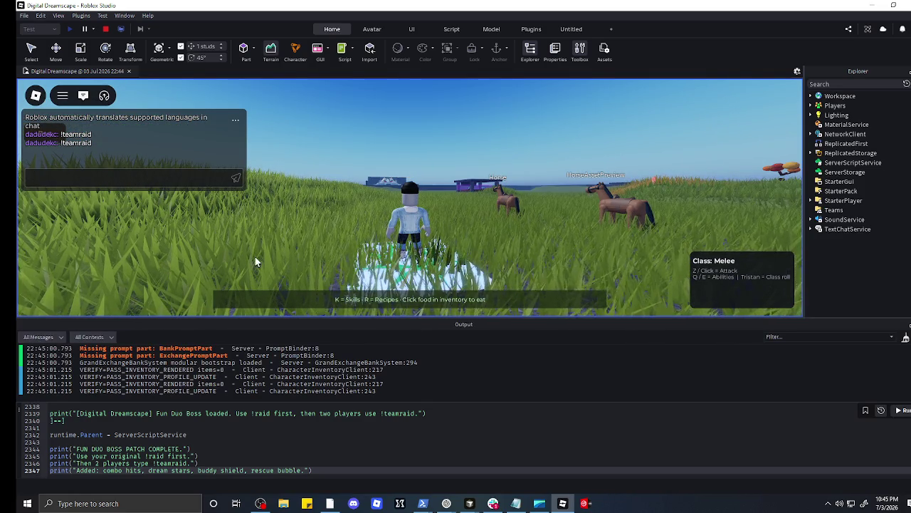
text(raid)
key(Return)
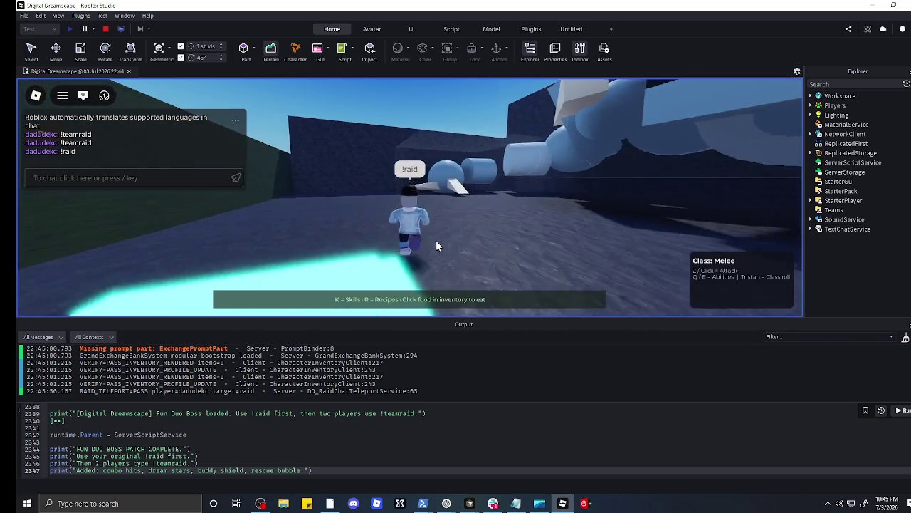
Step: Walk the character over the boss's arm, up the block stairway, and around the crafting bench
key(w)
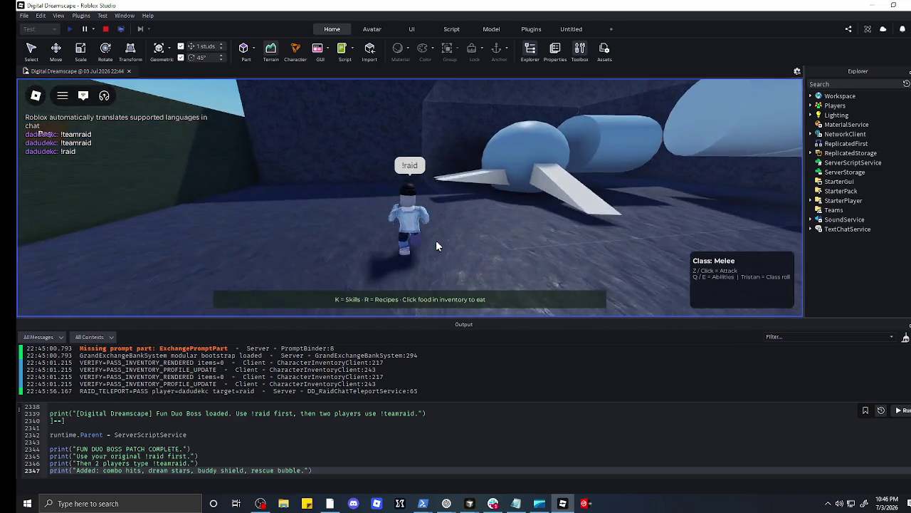
key(w)
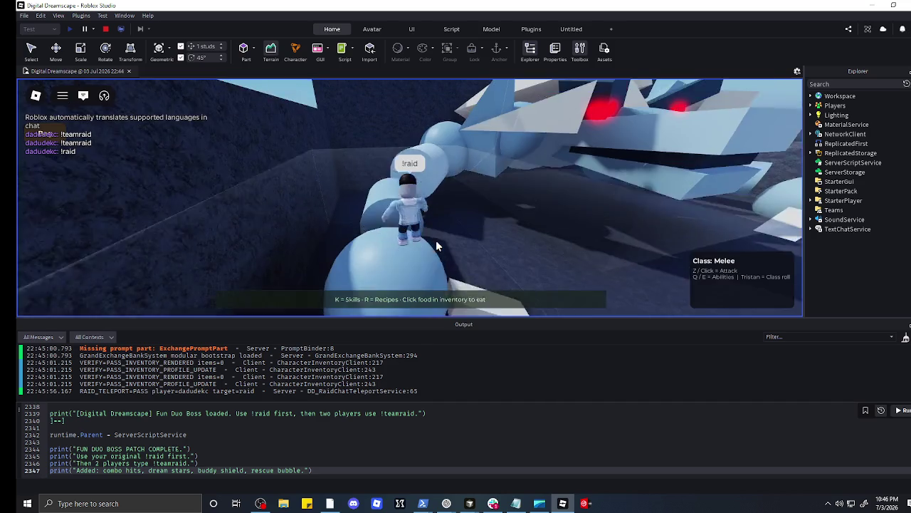
key(w)
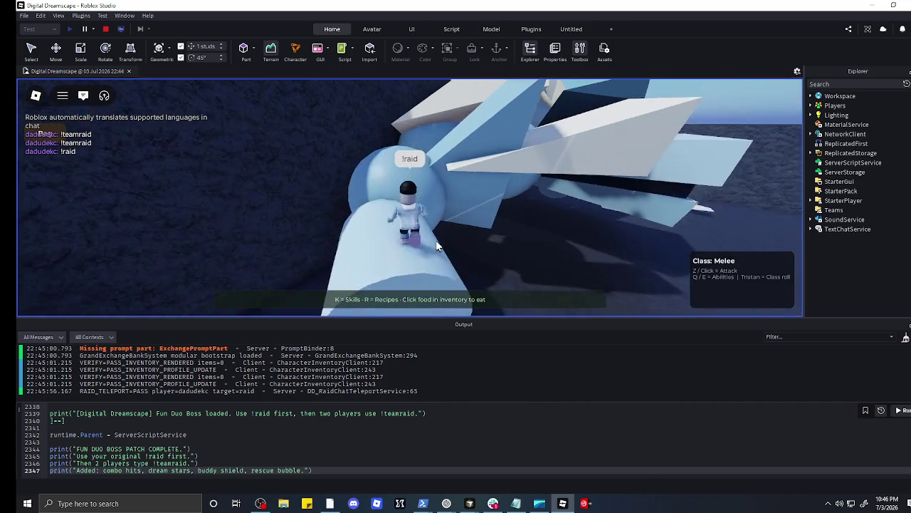
key(w)
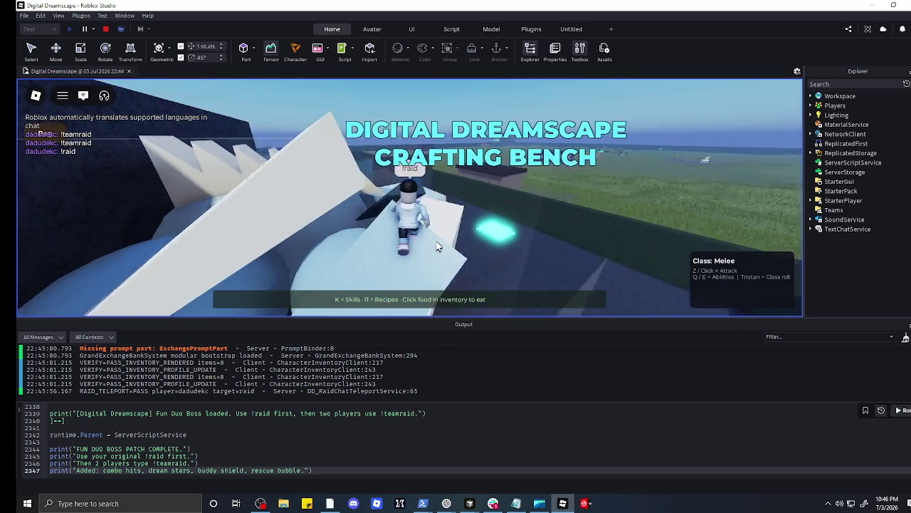
key(w)
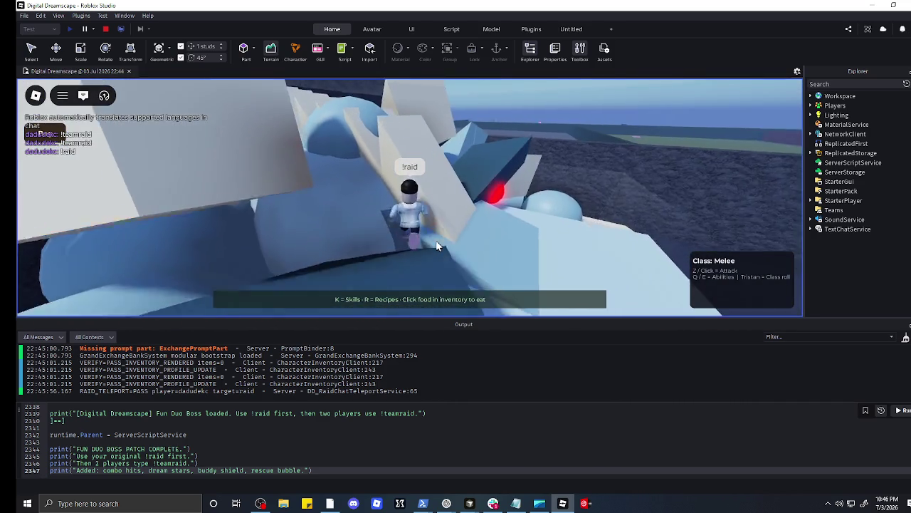
key(w)
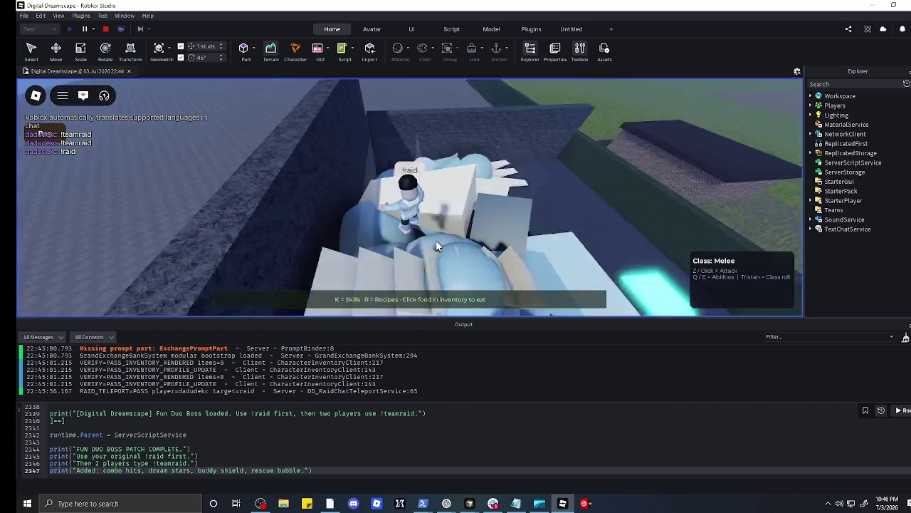
key(w)
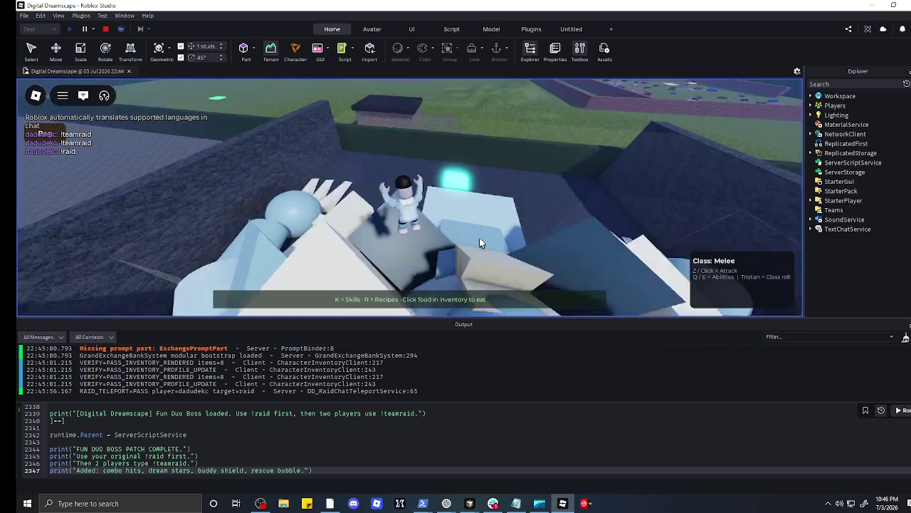
key(w)
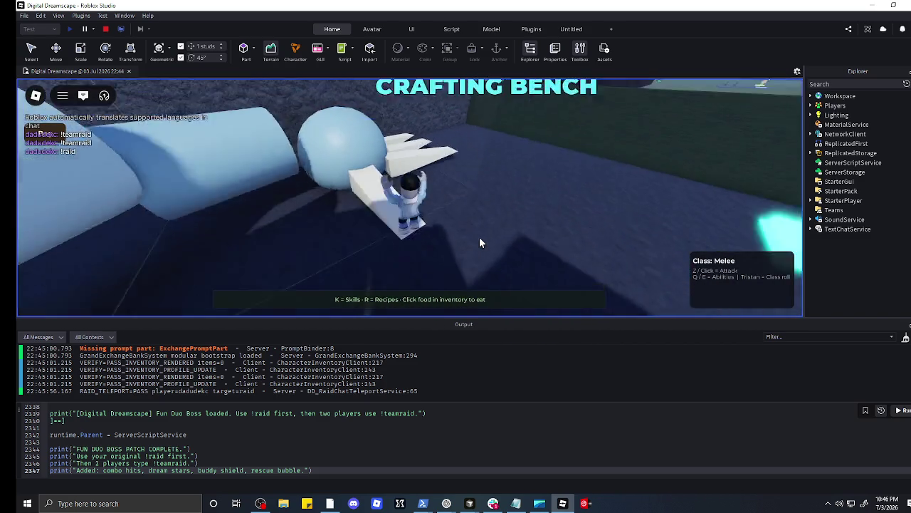
key(s)
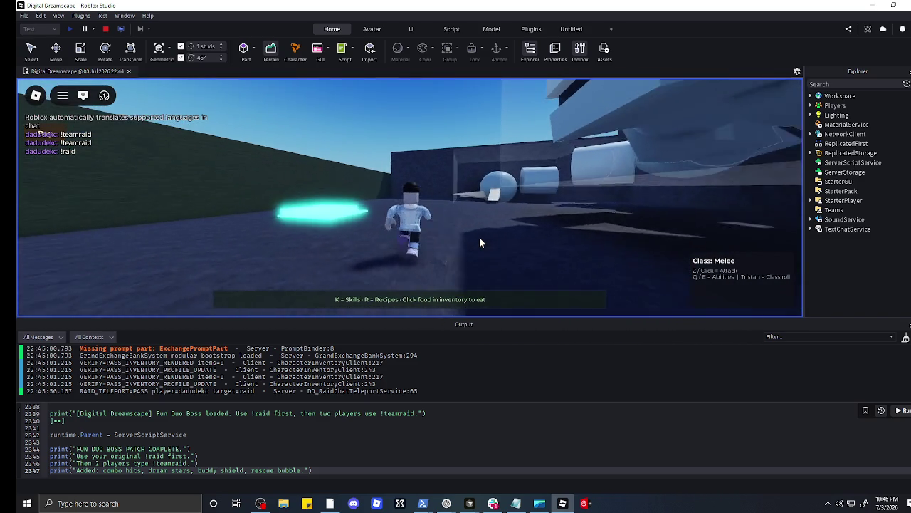
key(w)
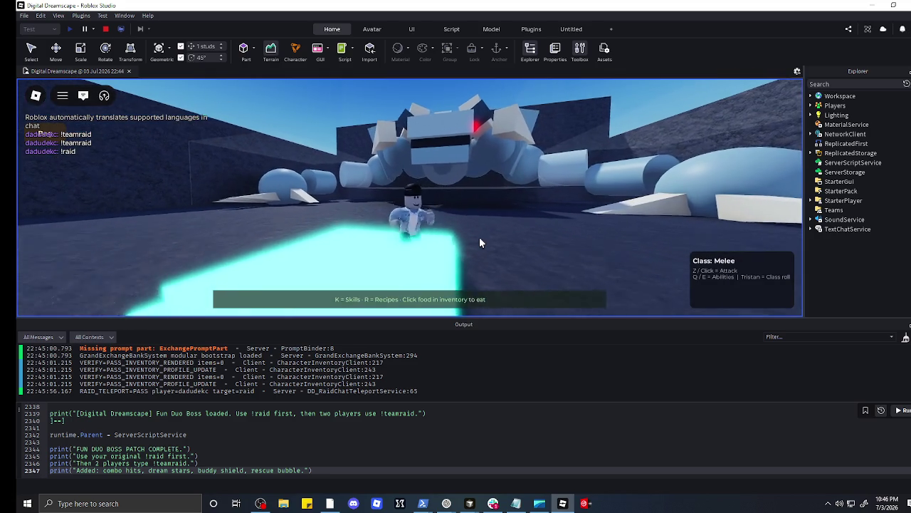
key(a)
key(w)
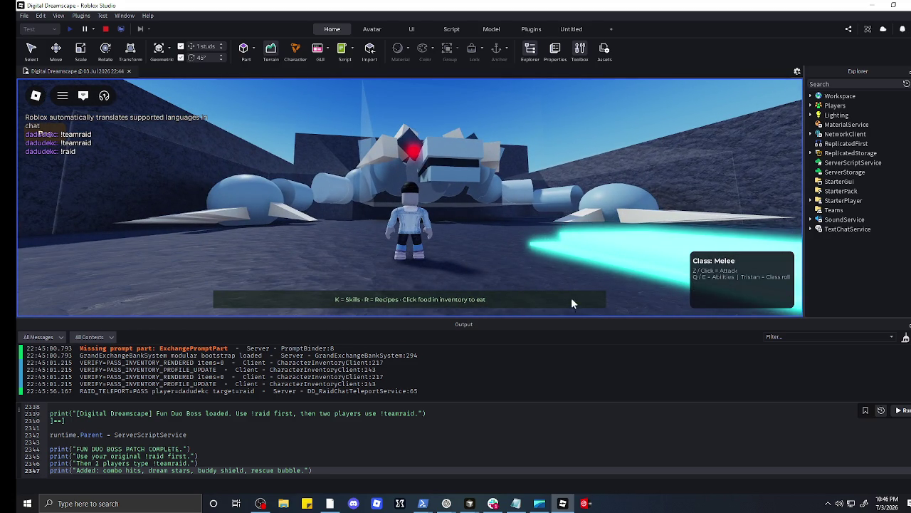
Step: Pause and stop the play test to return to editing the place
mouse_move(240, 155)
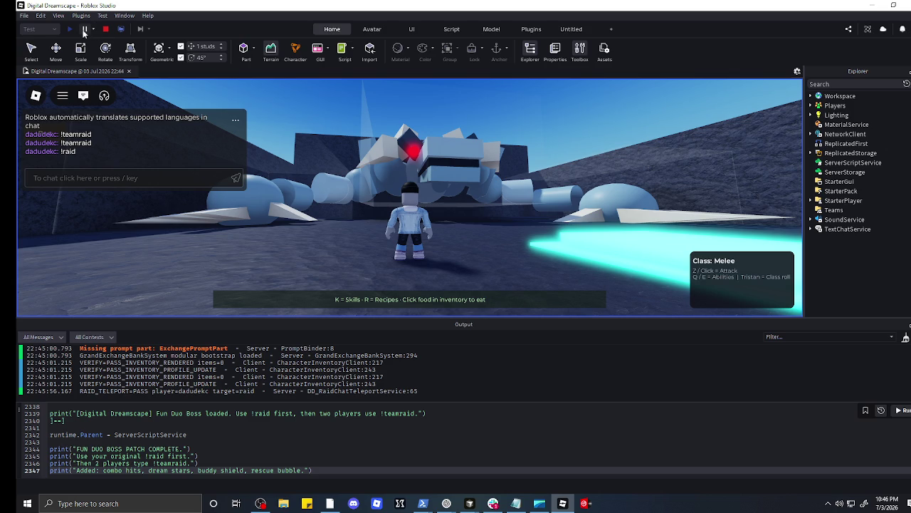
click(84, 29)
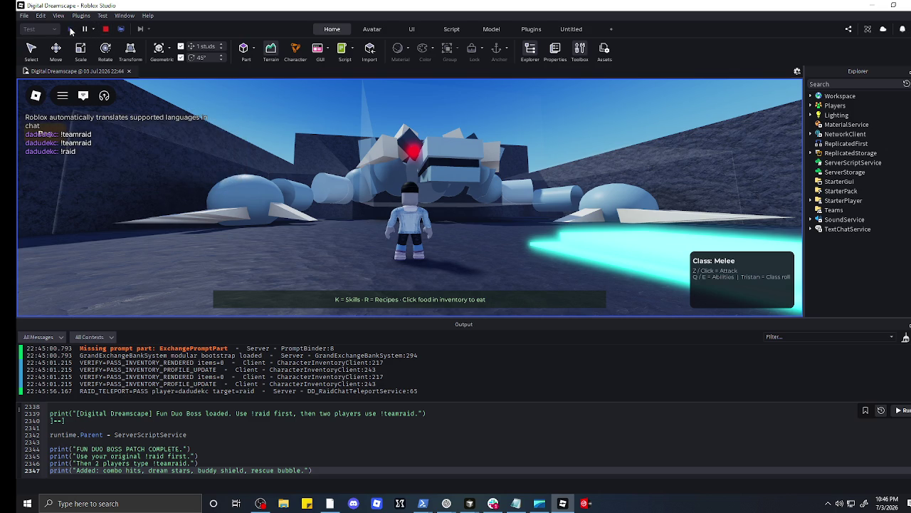
click(110, 32)
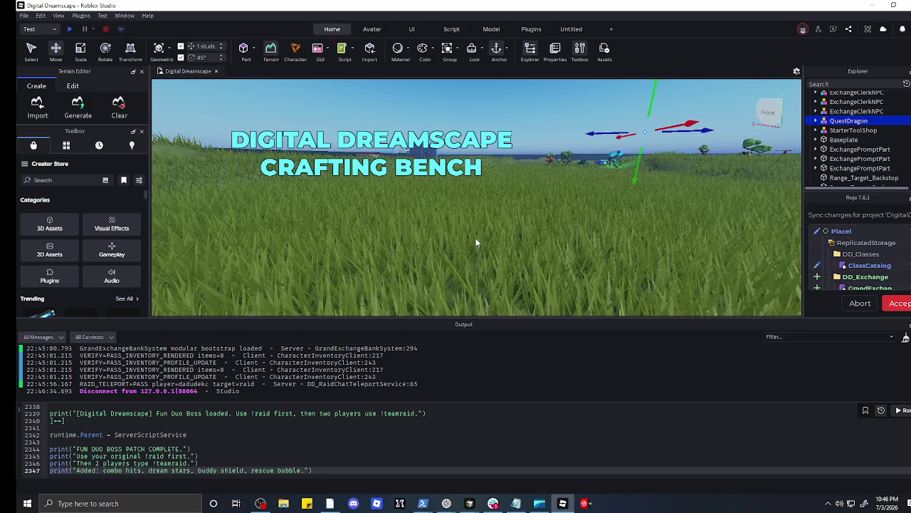
Step: Deselect the QuestDragon model and bring the ChatGPT window to the front
right_click(476, 241)
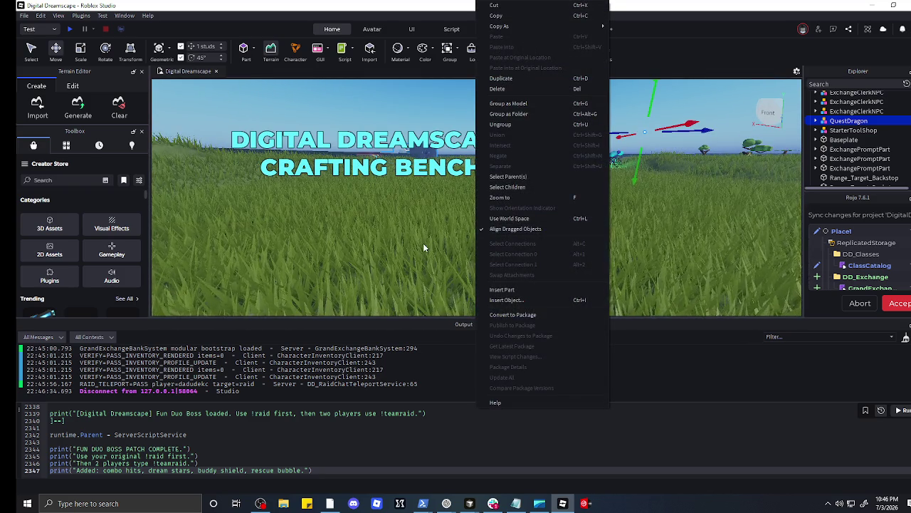
click(389, 243)
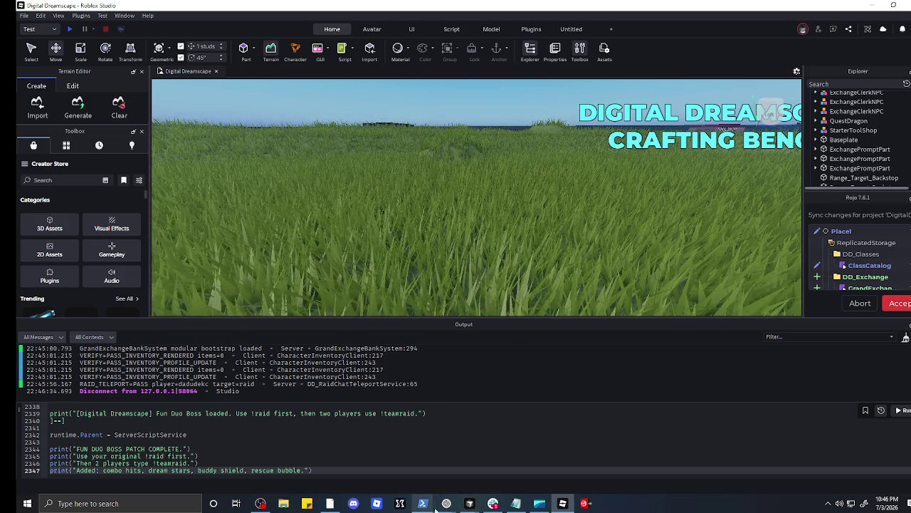
mouse_move(447, 506)
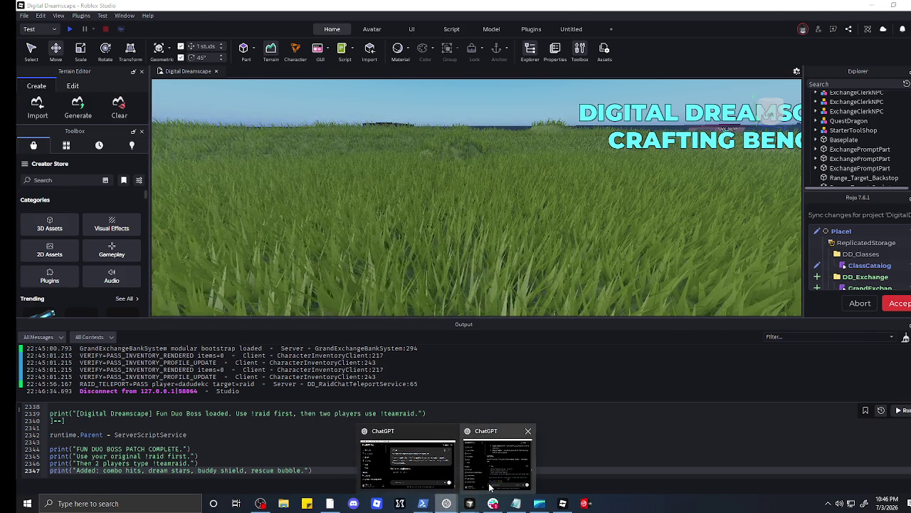
click(490, 484)
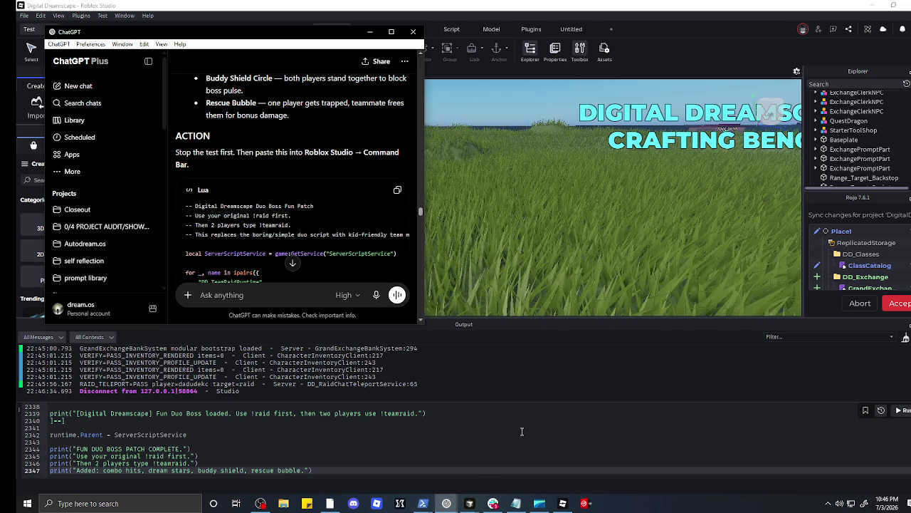
Step: Ask ChatGPT which RuneScape features to build first, saying it doesn't know how to start
scroll(339, 269, down, 5)
text(okay also whats some other things r)
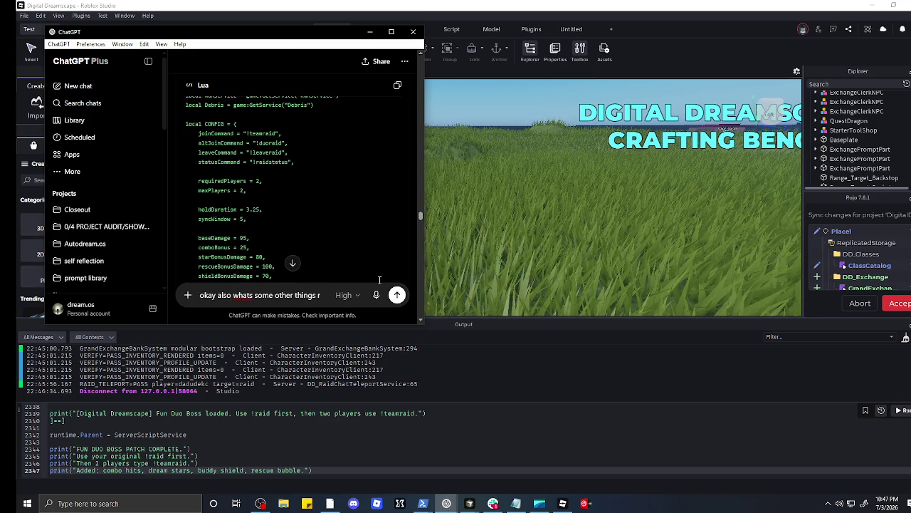
text(unescape have that we sh)
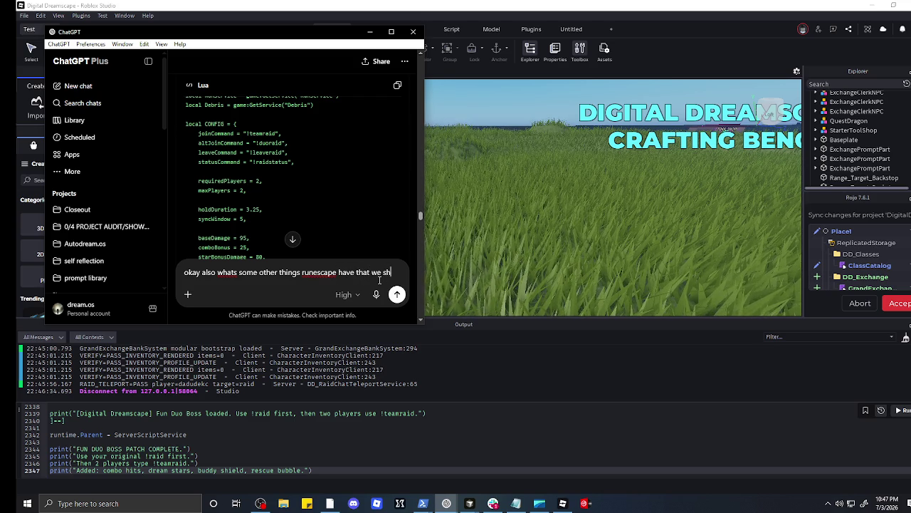
text(ld start off with because thats my hardest)
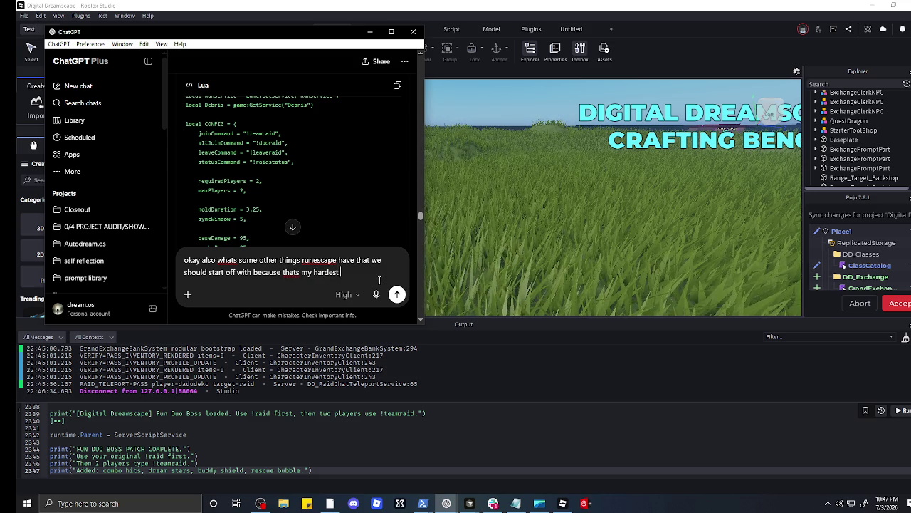
text(pa)
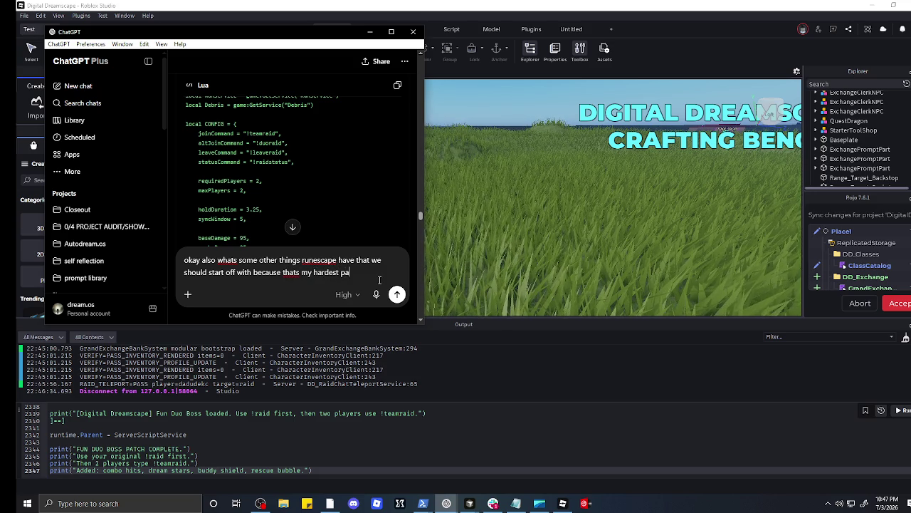
text(rt is there)
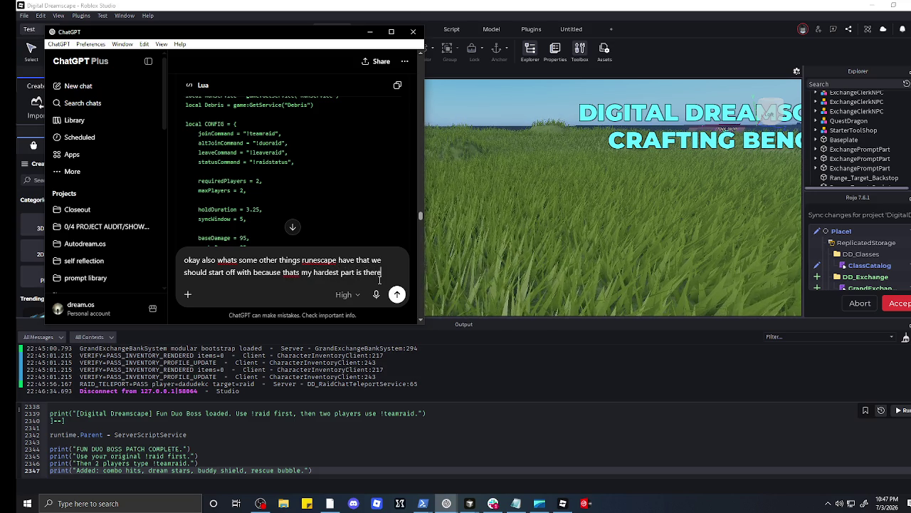
text(s alot on my mind and)
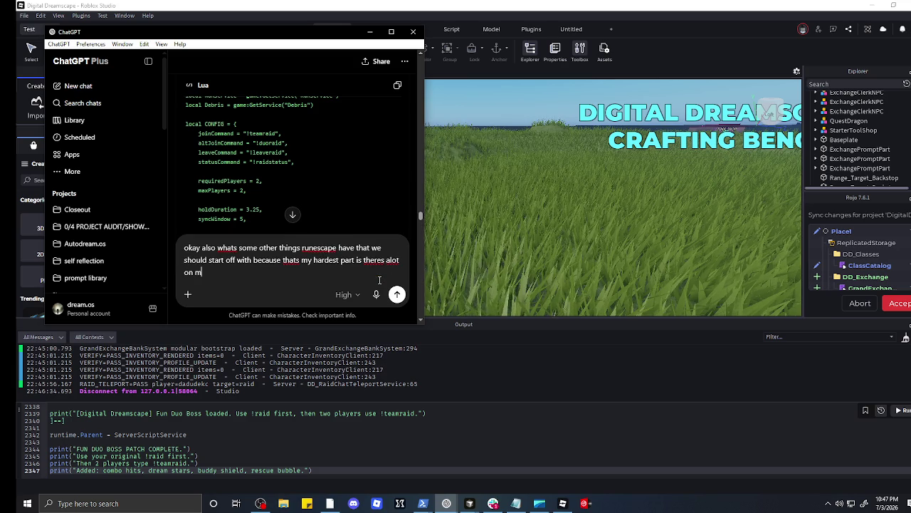
key(BackSpace)
text(n)
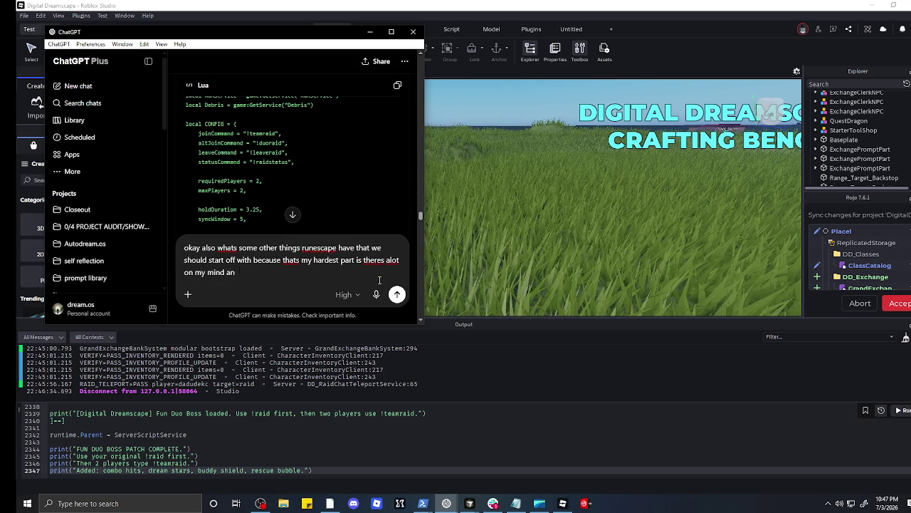
text(nd idk)
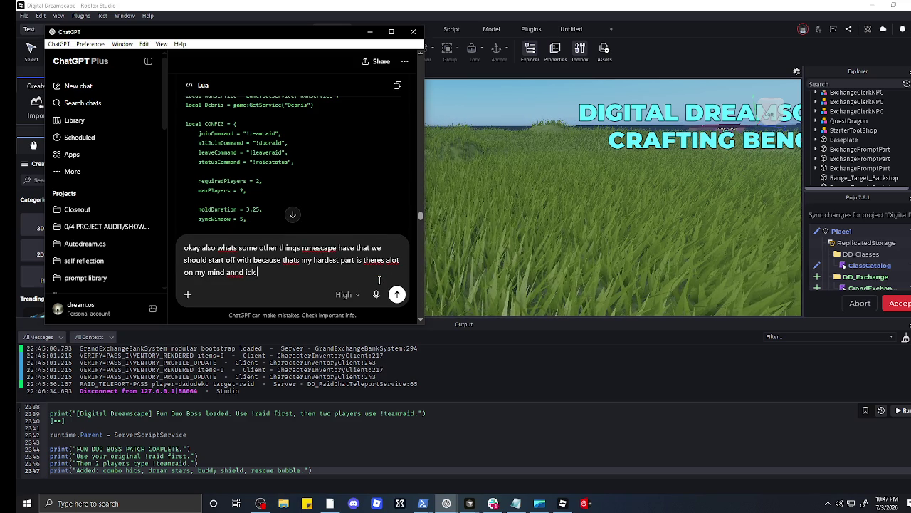
text( how to start)
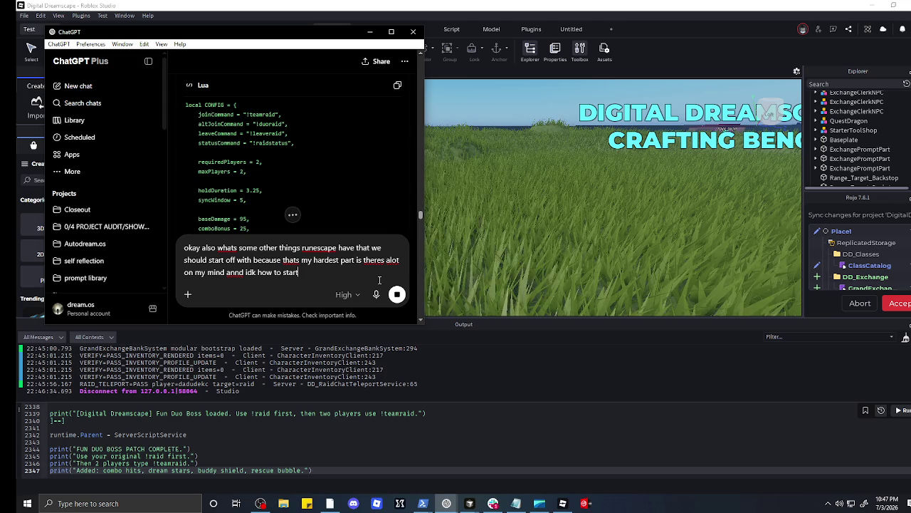
key(Return)
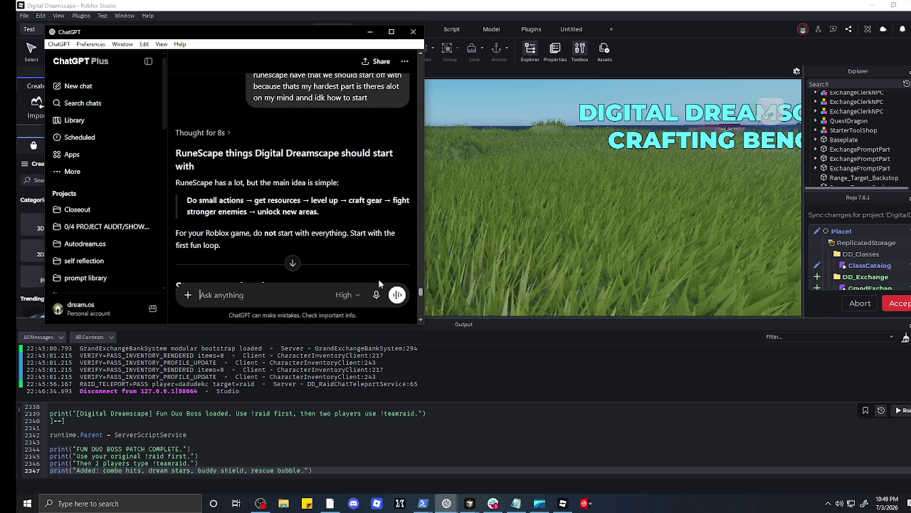
scroll(310, 225, down, 1)
scroll(310, 225, down, 5)
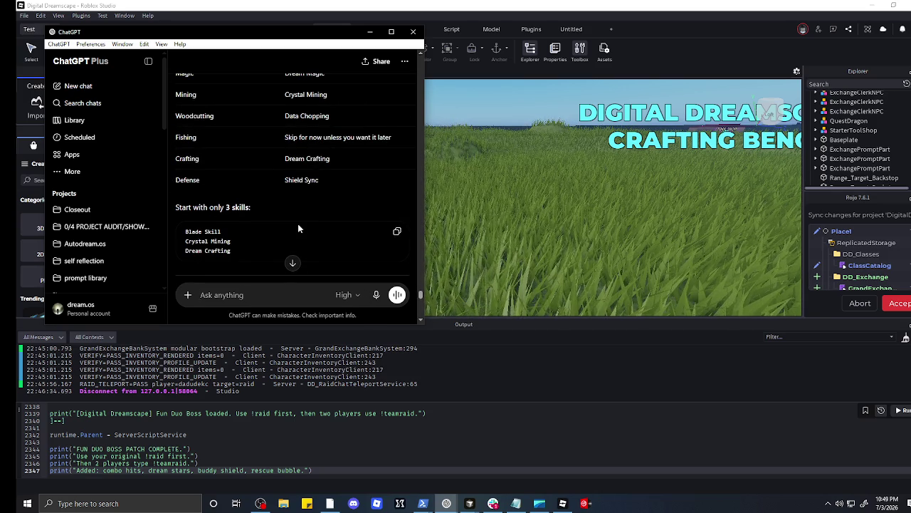
scroll(317, 223, down, 10)
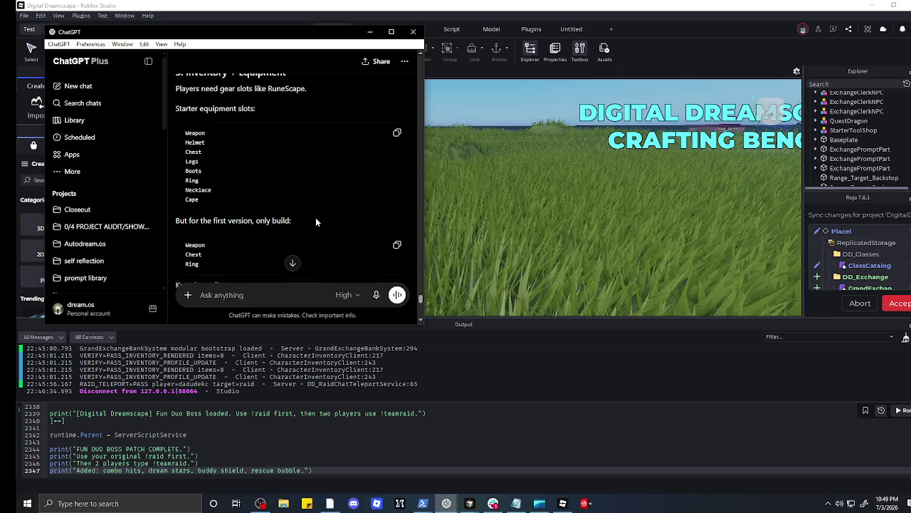
scroll(317, 222, up, 20)
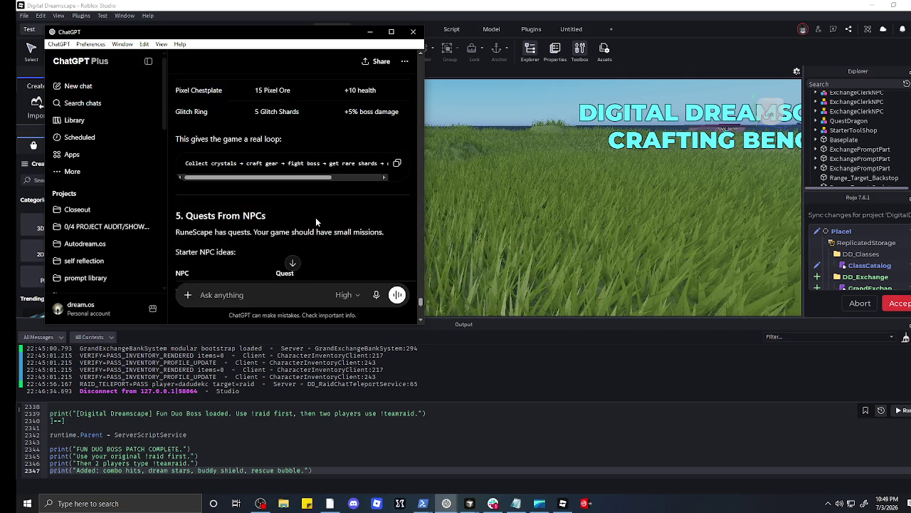
scroll(316, 217, up, 10)
scroll(316, 217, down, 10)
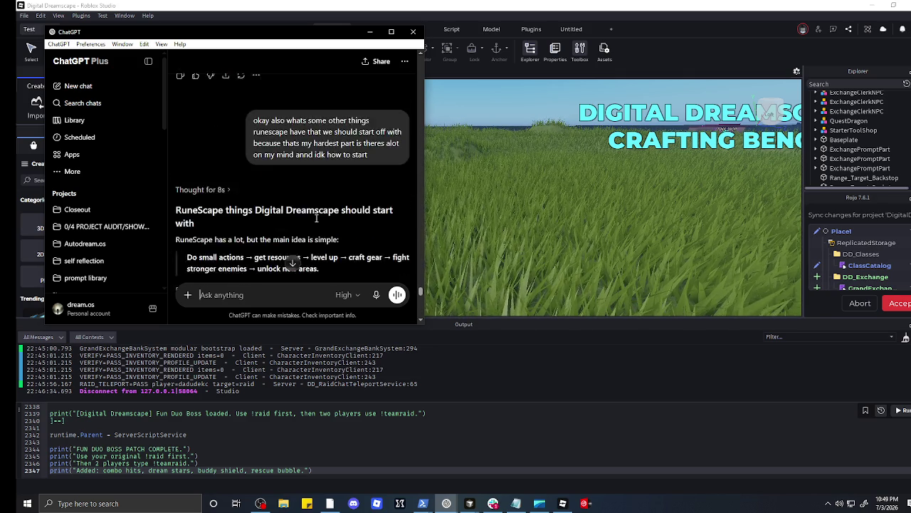
scroll(316, 217, up, 5)
scroll(315, 217, down, 3)
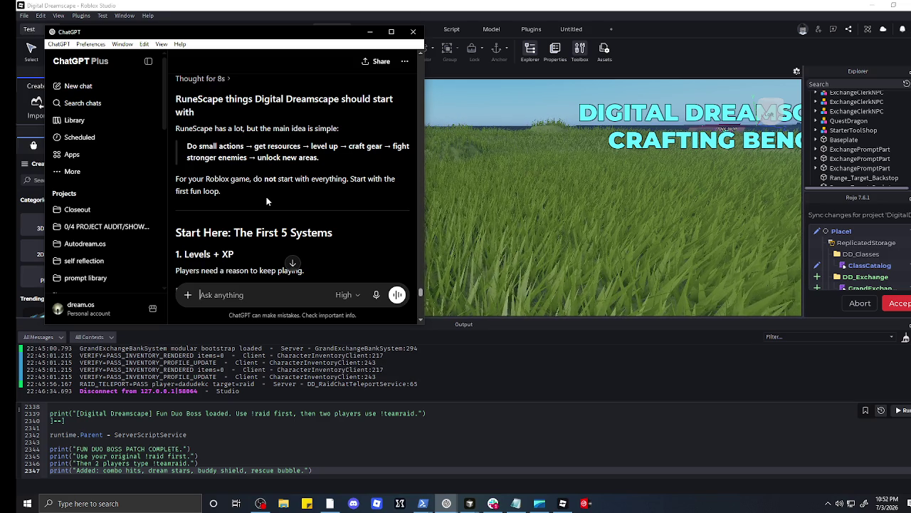
Step: Read the reply's Resource Nodes and Inventory + Equipment sections, then minimize ChatGPT
scroll(267, 202, down, 10)
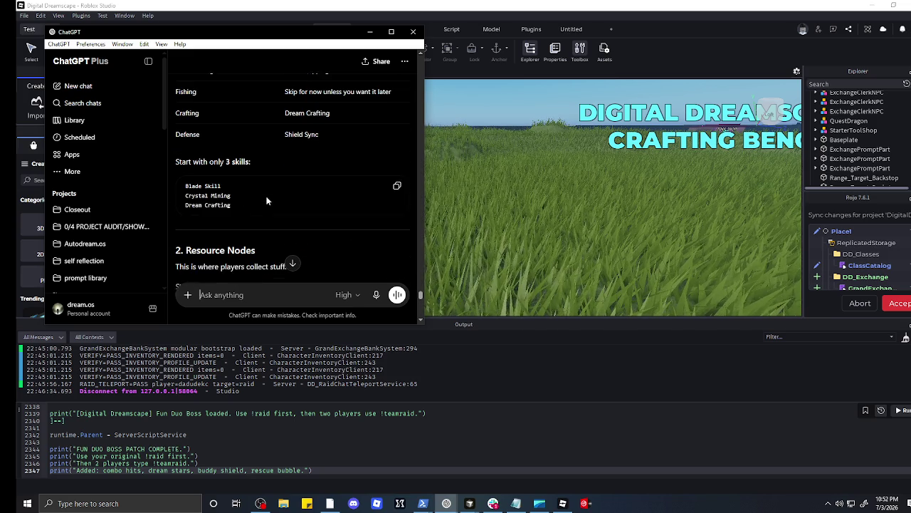
scroll(267, 189, up, 6)
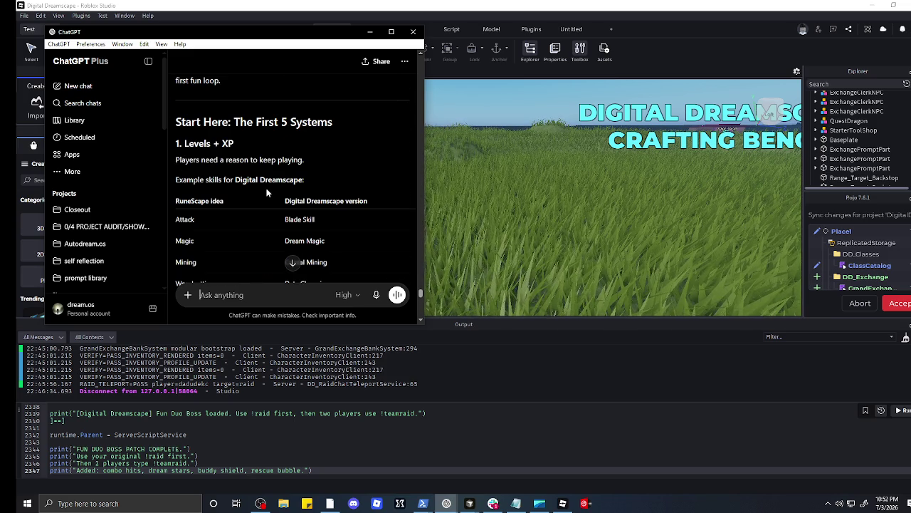
scroll(268, 193, down, 3)
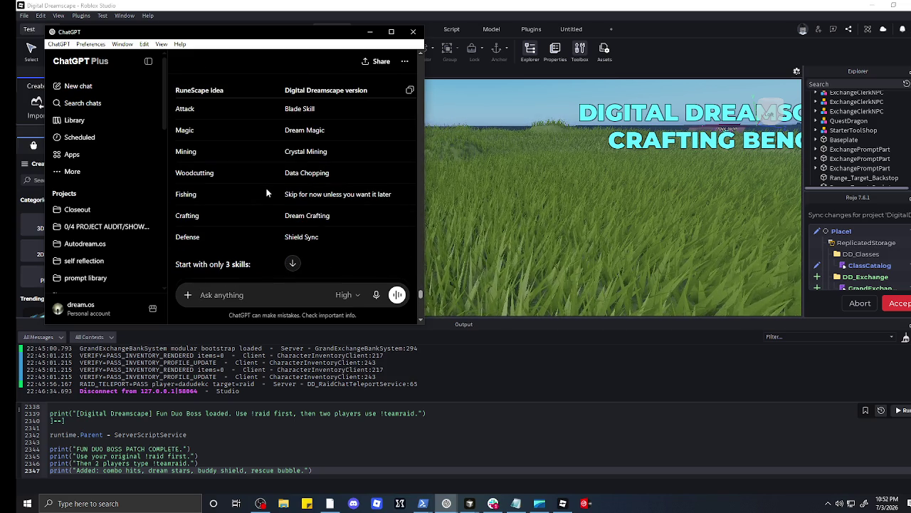
scroll(267, 193, up, 2)
scroll(267, 191, down, 4)
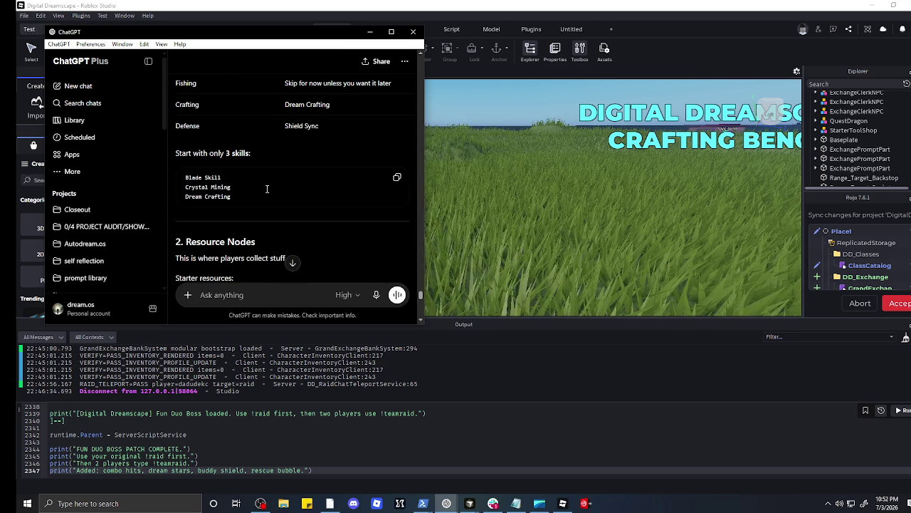
scroll(268, 189, down, 3)
scroll(267, 191, up, 2)
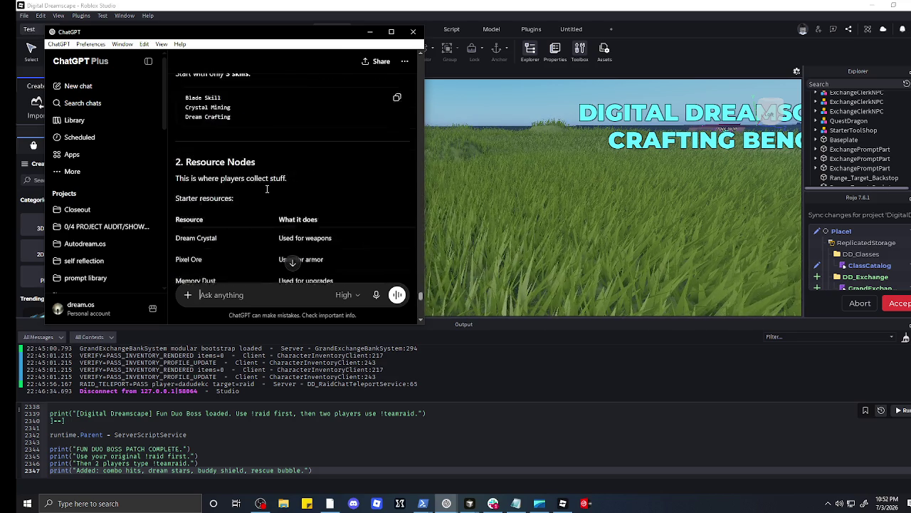
scroll(267, 192, down, 1)
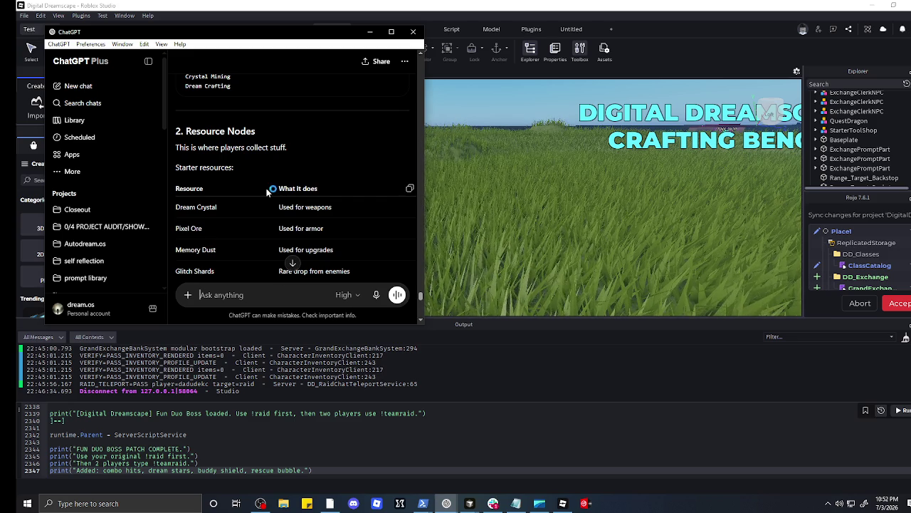
scroll(267, 191, up, 2)
scroll(267, 190, down, 4)
scroll(267, 189, down, 3)
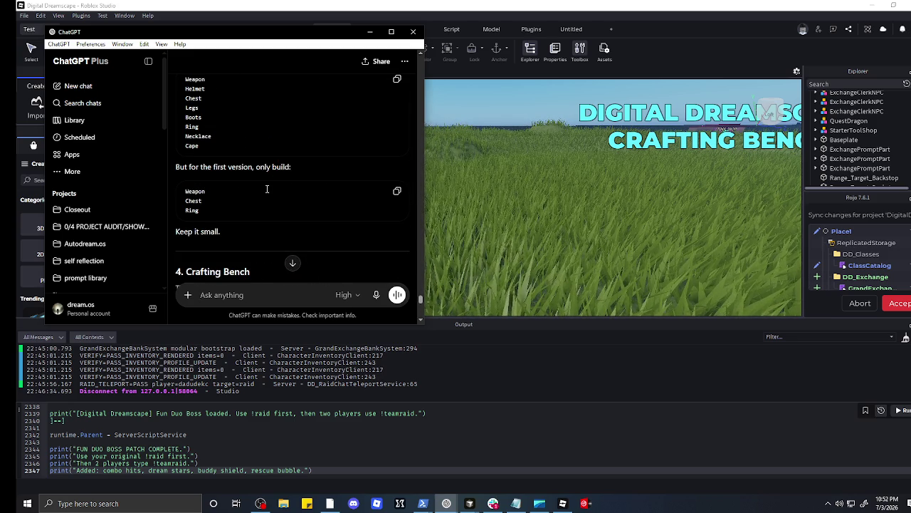
scroll(267, 188, up, 3)
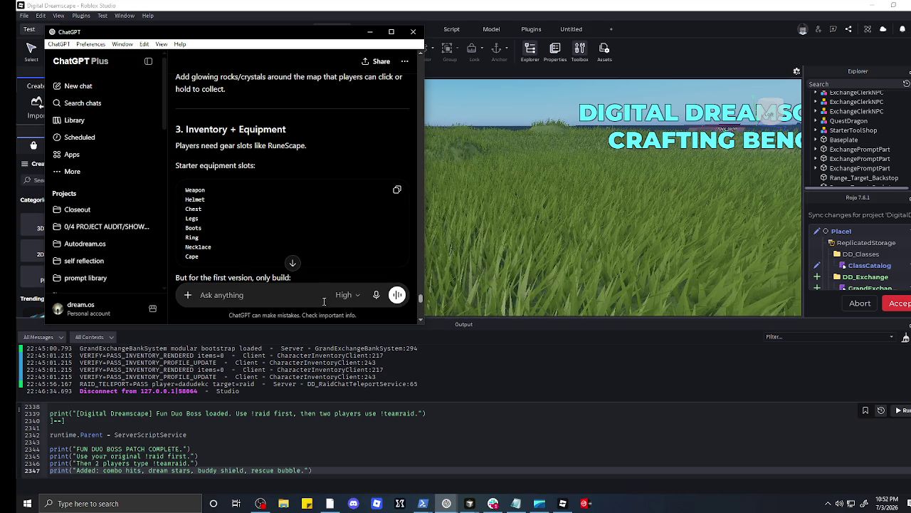
click(369, 32)
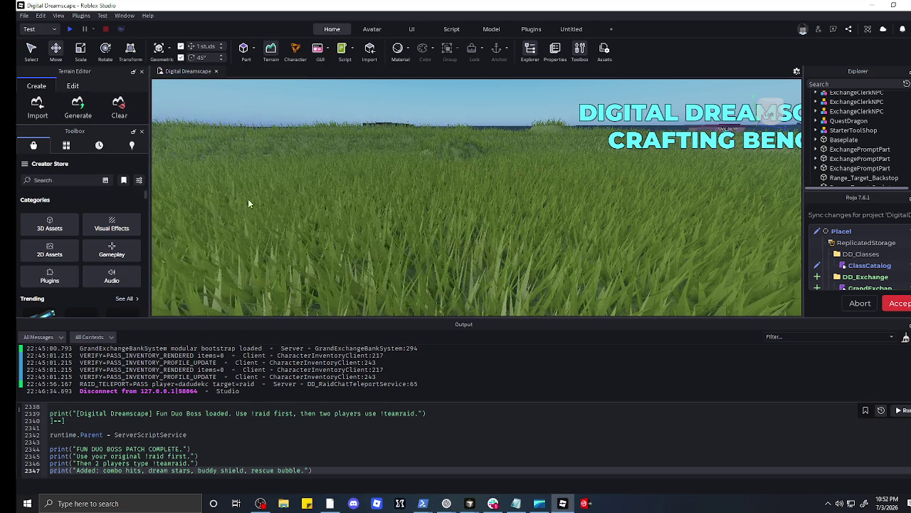
Step: Play-test and open the Bag inventory to confirm it is empty with 0 gold, then close it
click(71, 30)
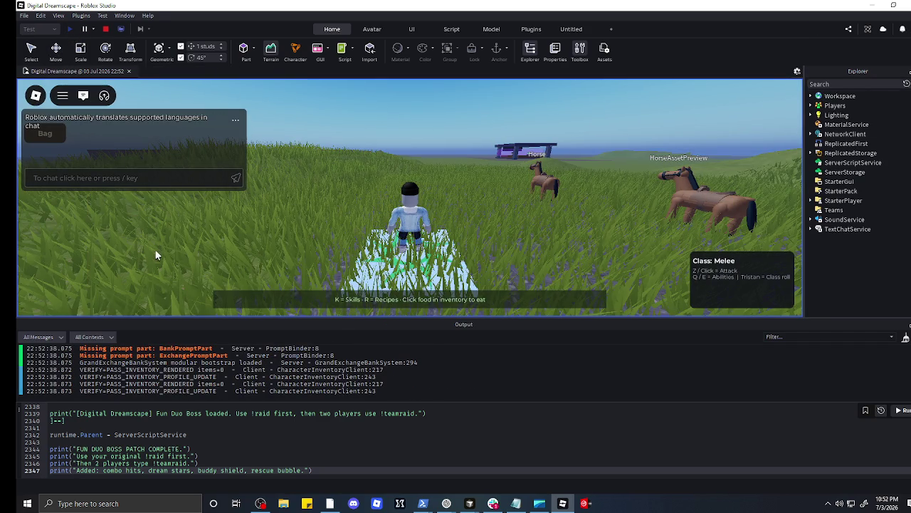
click(85, 98)
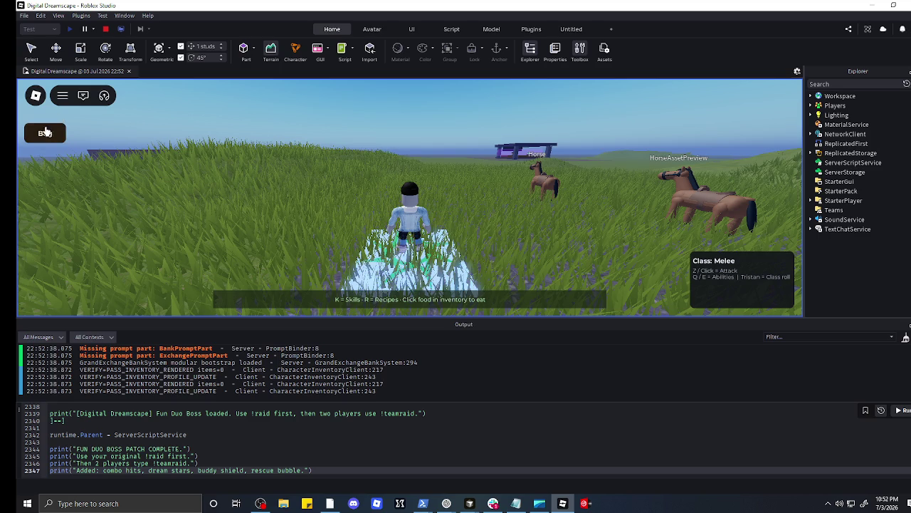
click(46, 135)
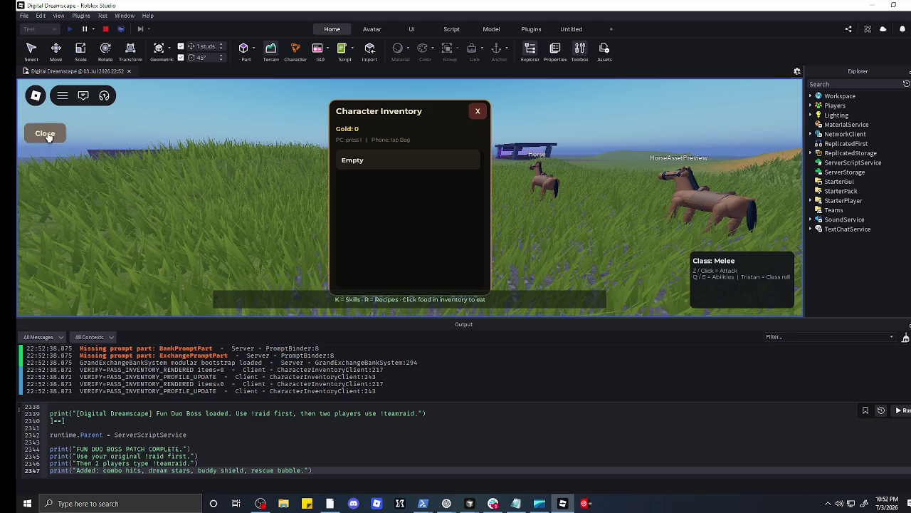
click(47, 136)
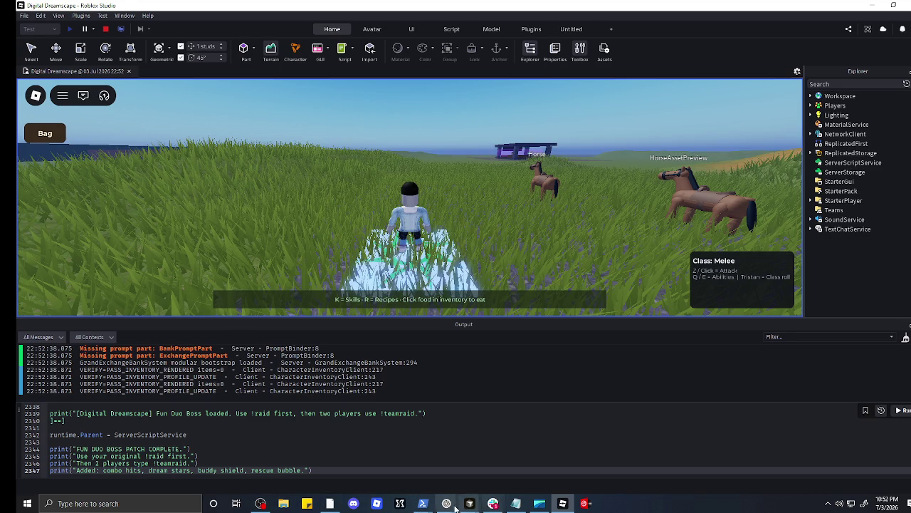
Step: Ask ChatGPT whether Roblox can have gear slots like RuneScape's
mouse_move(447, 503)
click(409, 427)
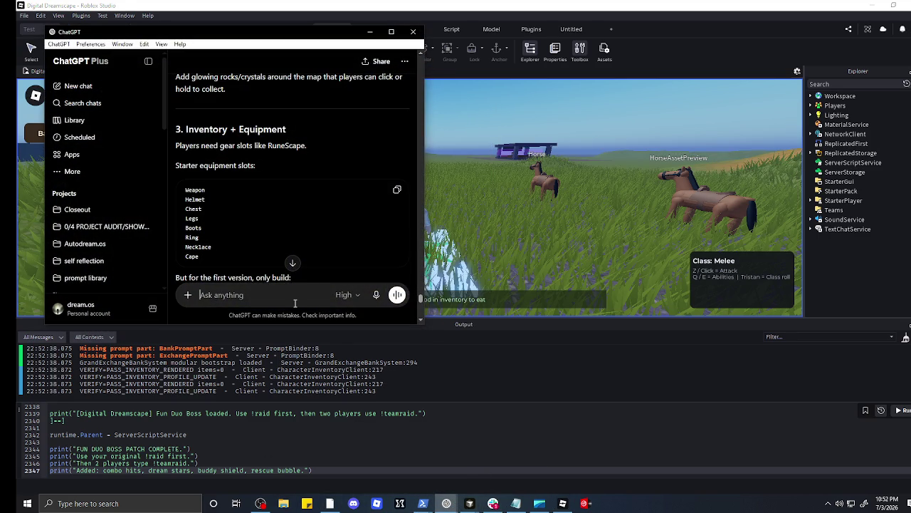
text(is there in)
key(BackSpace)
key(BackSpace)
key(BackSpace)
text(a w)
text(au om)
key(BackSpace)
key(BackSpace)
key(BackSpace)
text(y in roblox )
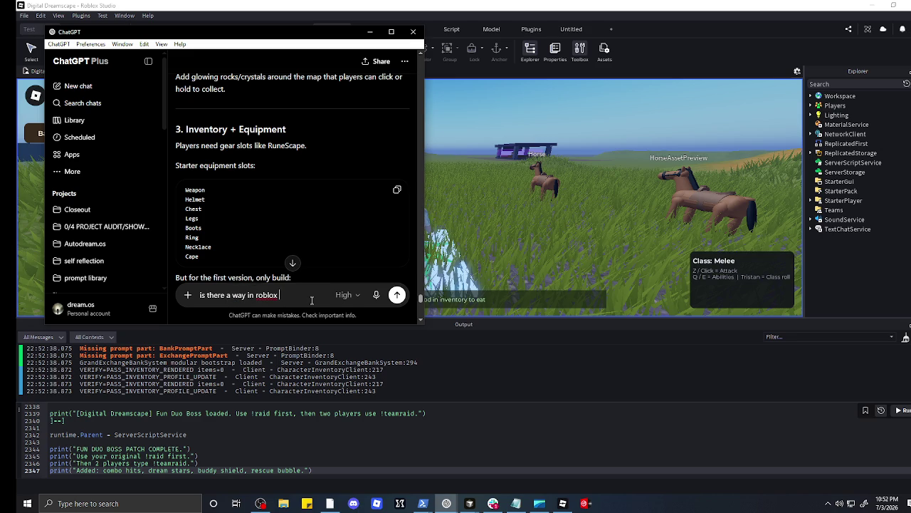
text(that could have the)
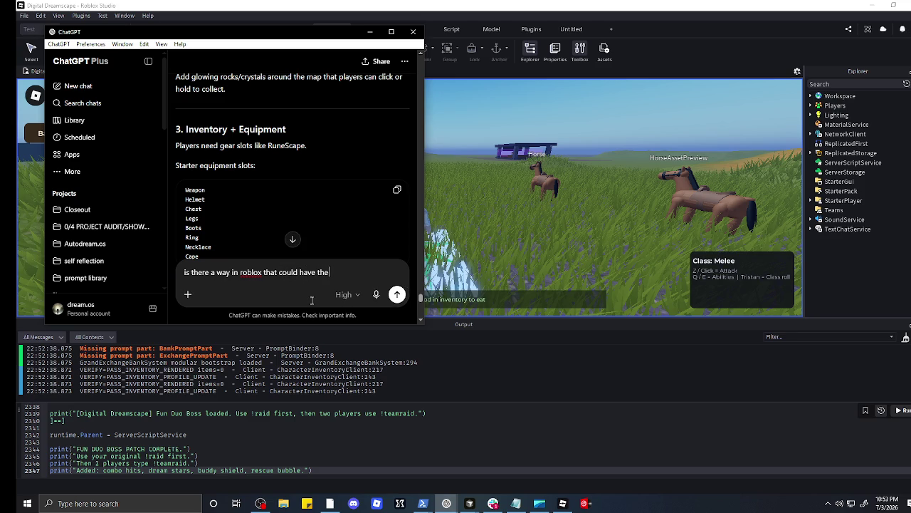
text(gear slo)
text(ts )
text(like runsc)
text(ape have t)
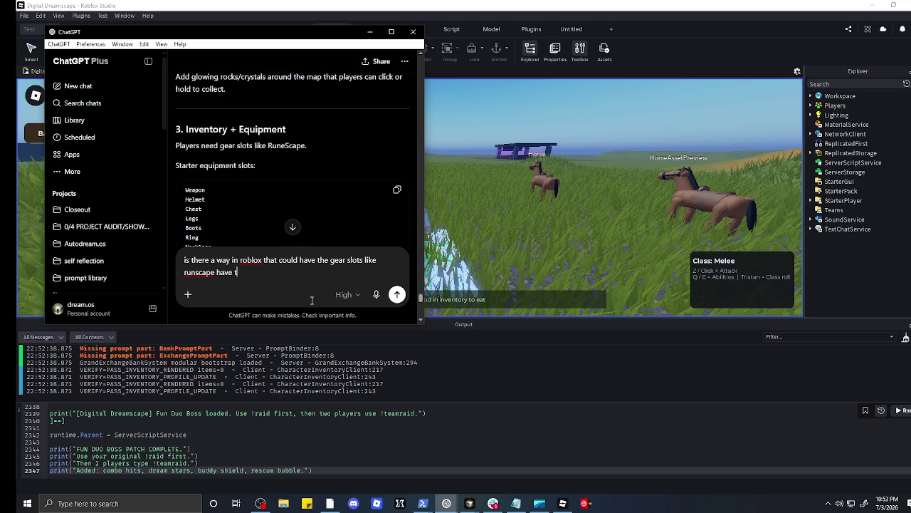
text(heres maybn)
key(Return)
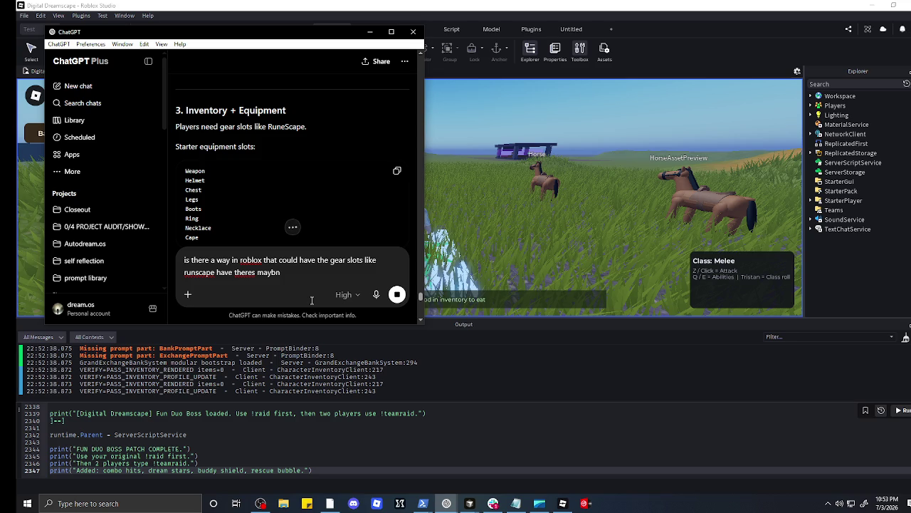